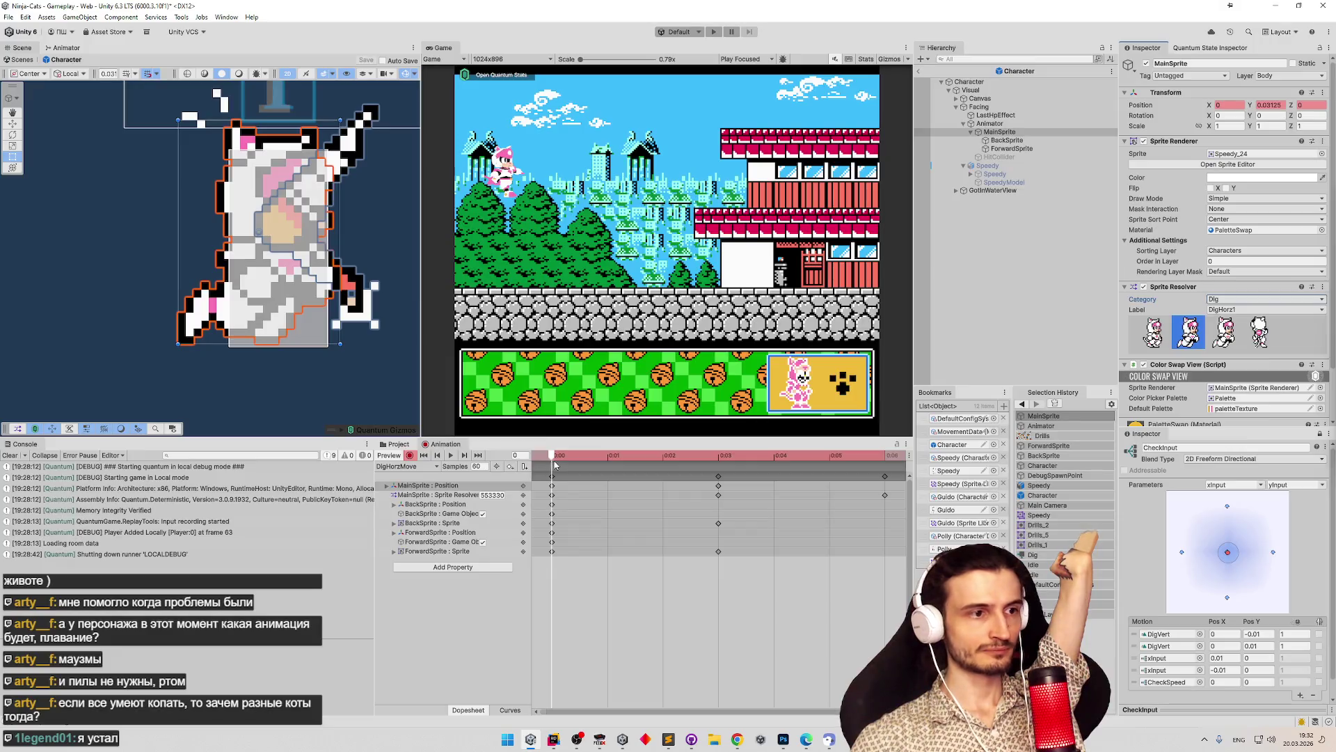
Scrub the DigHorzMove dig poses, return to frame 0, and select the Animator object.
left_click_drag(555, 465, 884, 456)
left_click_drag(885, 457, 718, 456)
mouse_move(592, 438)
left_mouse_down()
mouse_move(520, 438)
mouse_move(725, 444)
left_mouse_up()
mouse_move(813, 442)
left_mouse_down()
mouse_move(831, 443)
mouse_move(716, 442)
left_mouse_up()
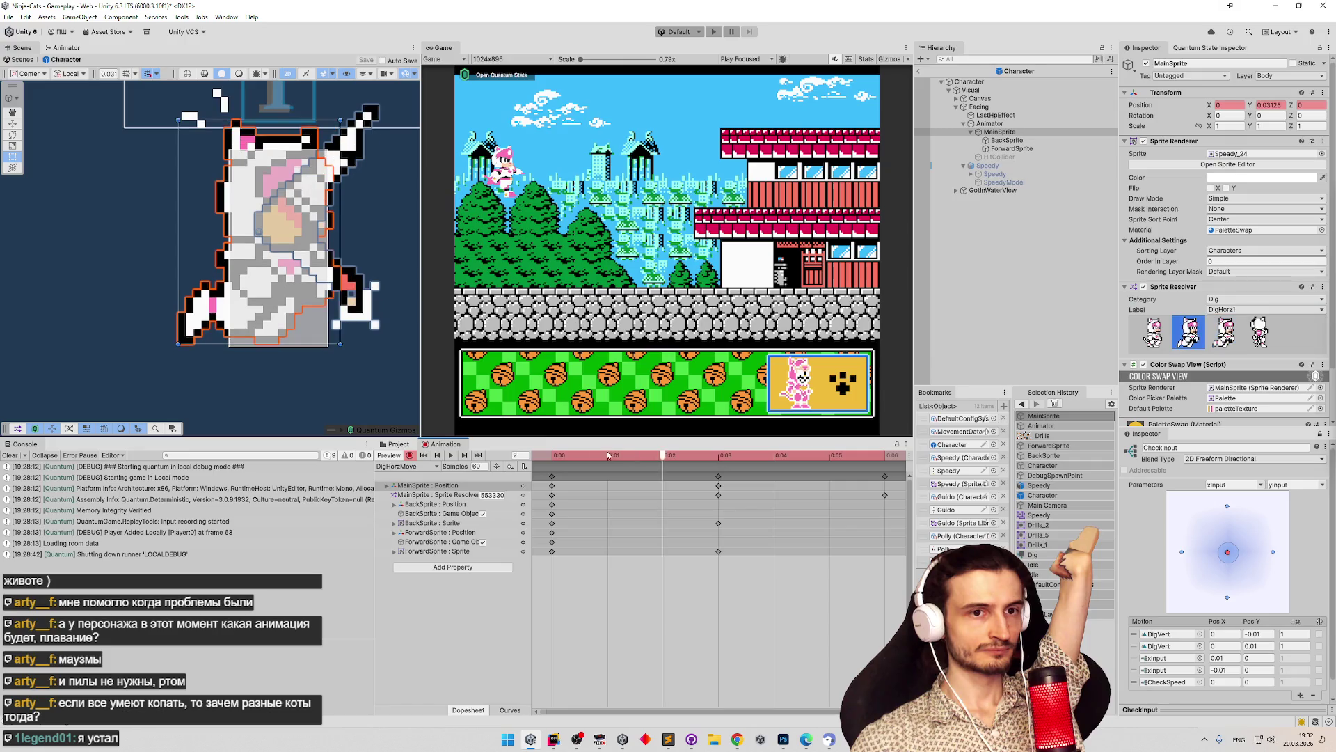
key("shift+comma")
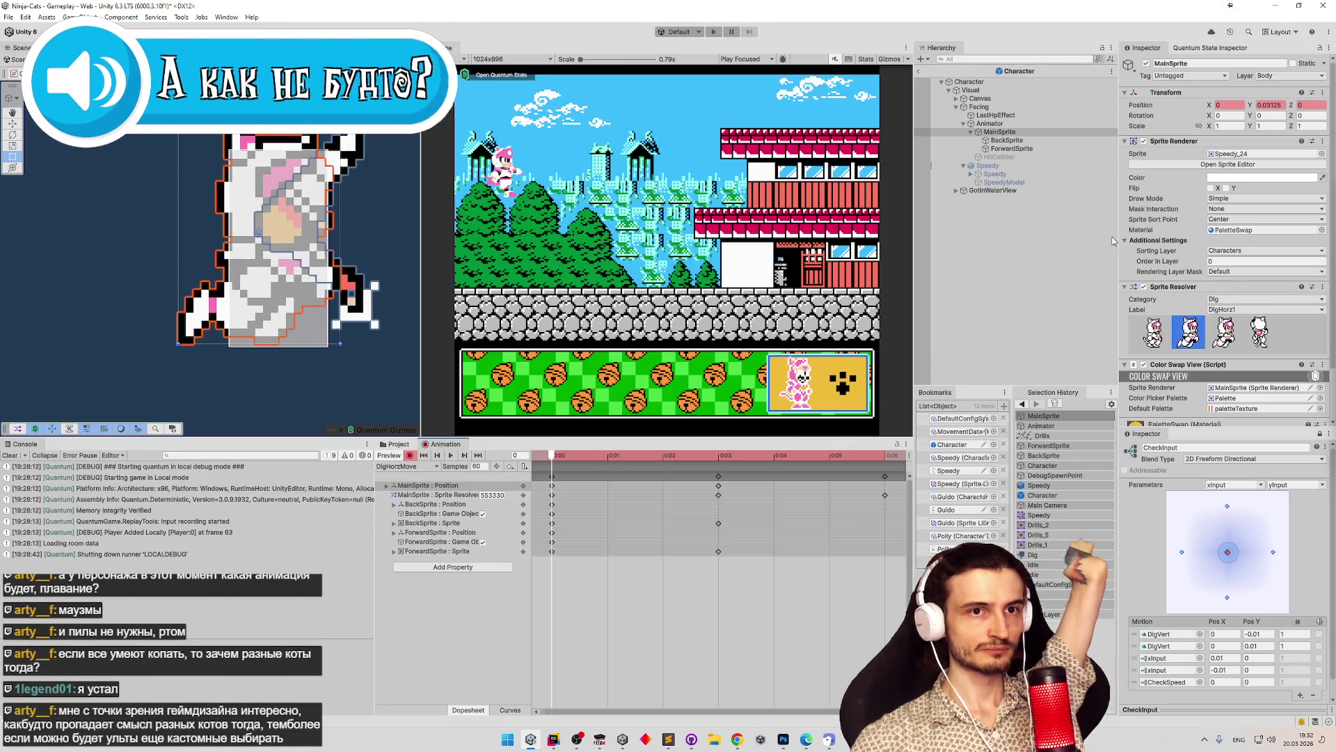
left_click(989, 124)
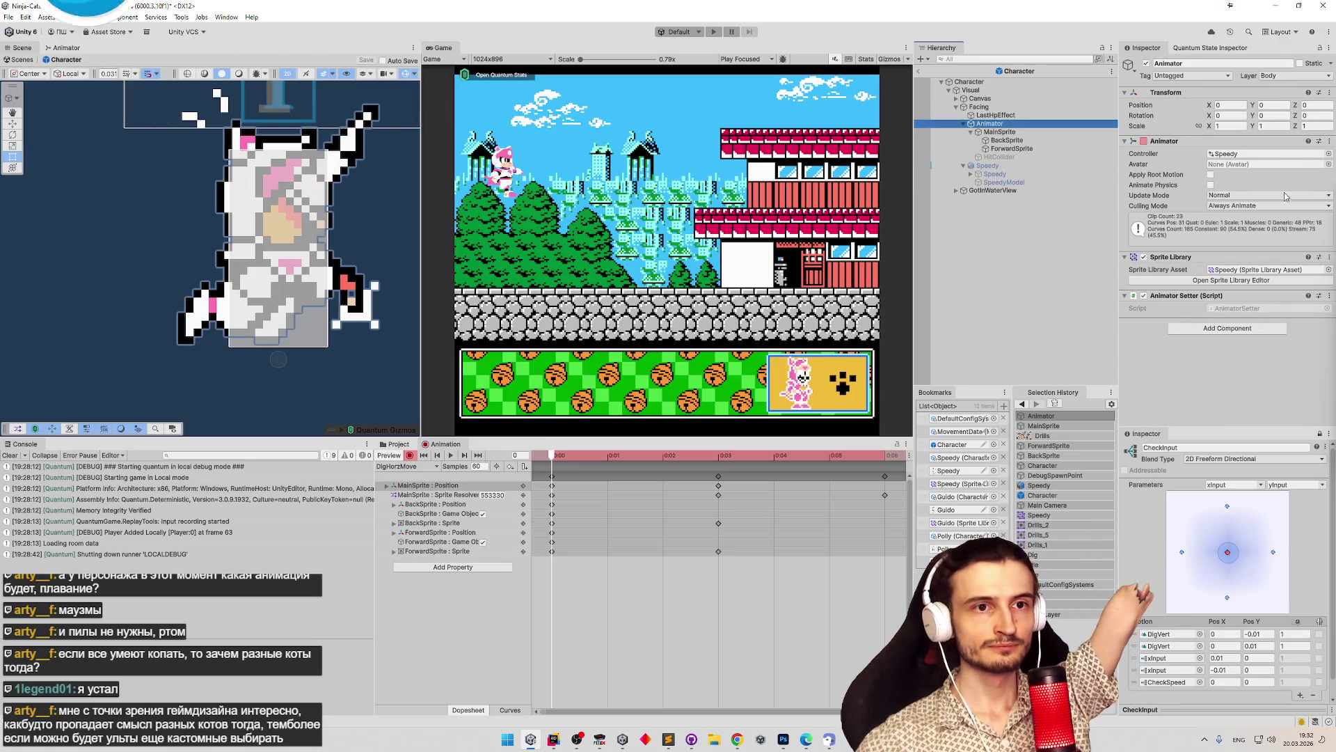
left_click(1327, 270)
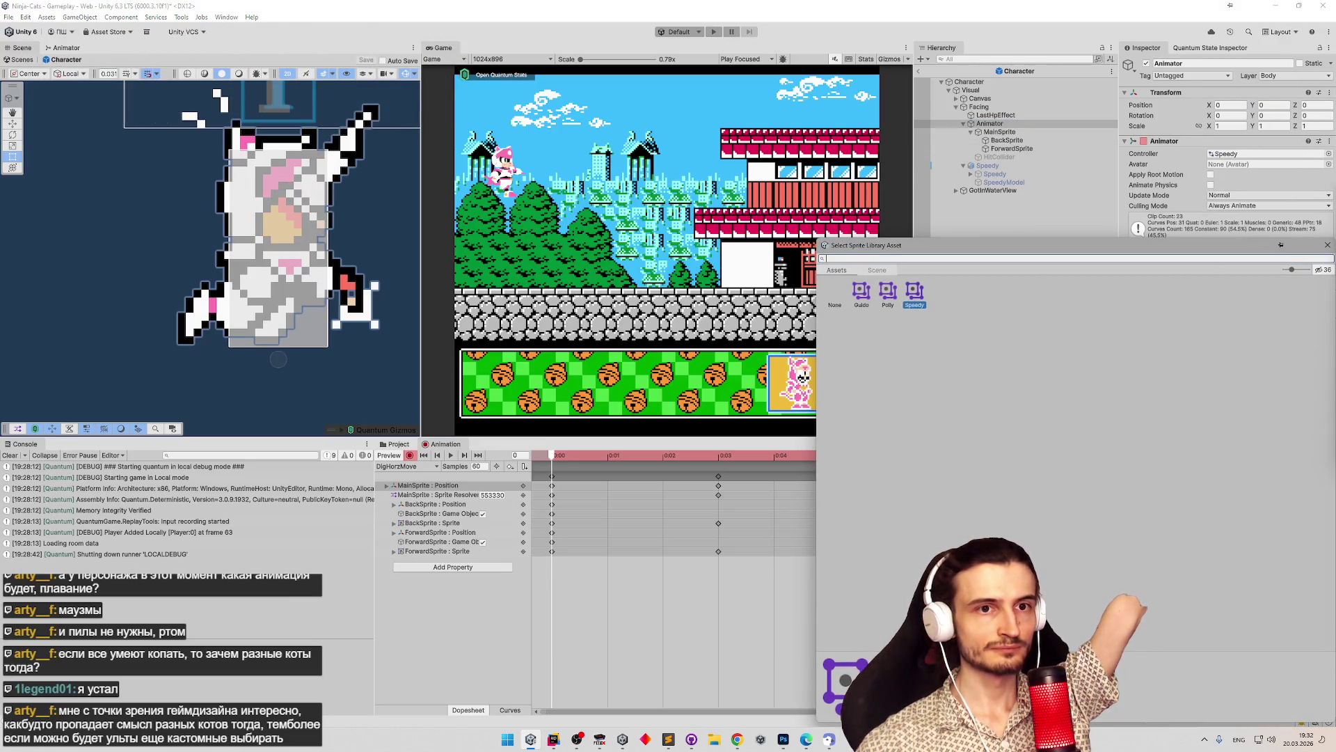
left_click(1327, 245)
left_click(1329, 153)
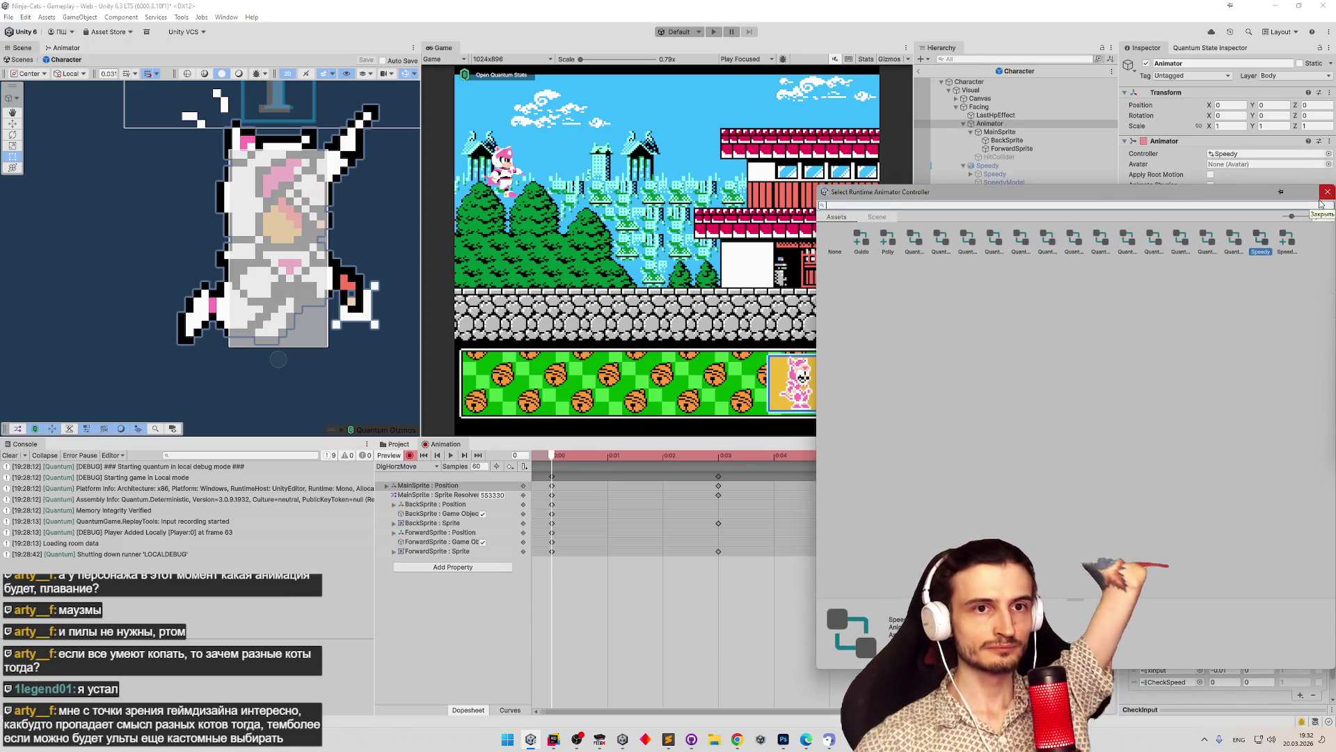
left_click(1327, 192)
mouse_move(583, 459)
left_mouse_down()
mouse_move(828, 459)
mouse_move(608, 459)
mouse_move(829, 438)
mouse_move(608, 435)
mouse_move(773, 432)
mouse_move(661, 425)
left_mouse_up()
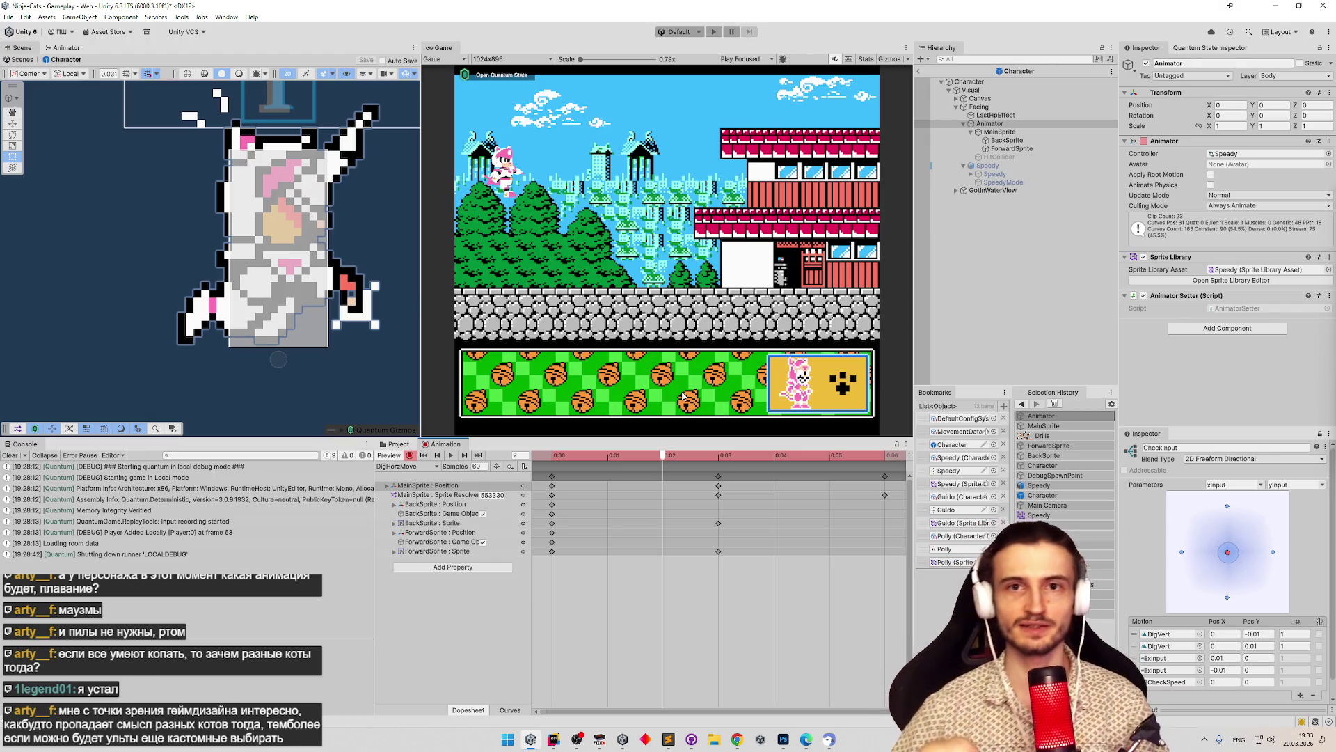
Preview DigHorzMove frames 0 to 4, then enter Play Mode, exiting Prefab Mode.
mouse_move(656, 460)
left_mouse_down()
mouse_move(551, 459)
mouse_move(774, 459)
mouse_move(906, 501)
left_mouse_up()
left_click(562, 457)
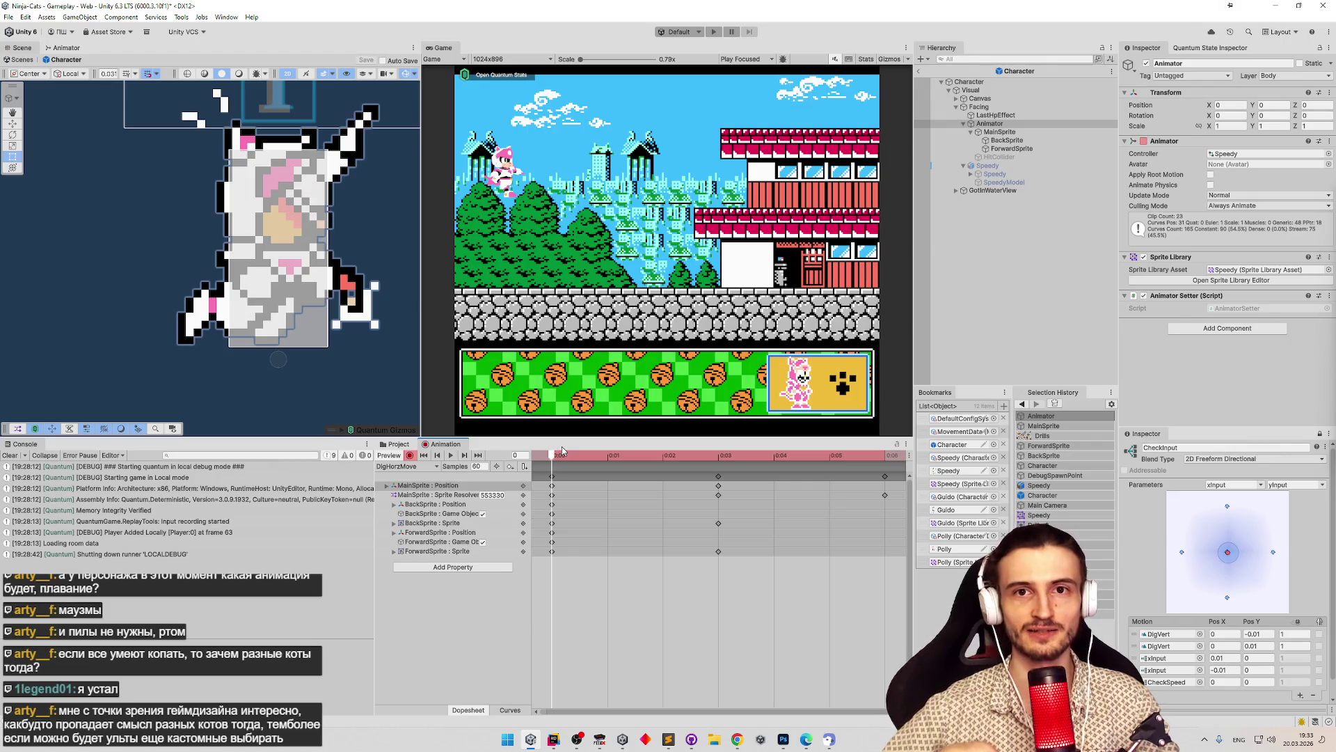
left_click_drag(562, 448, 732, 456)
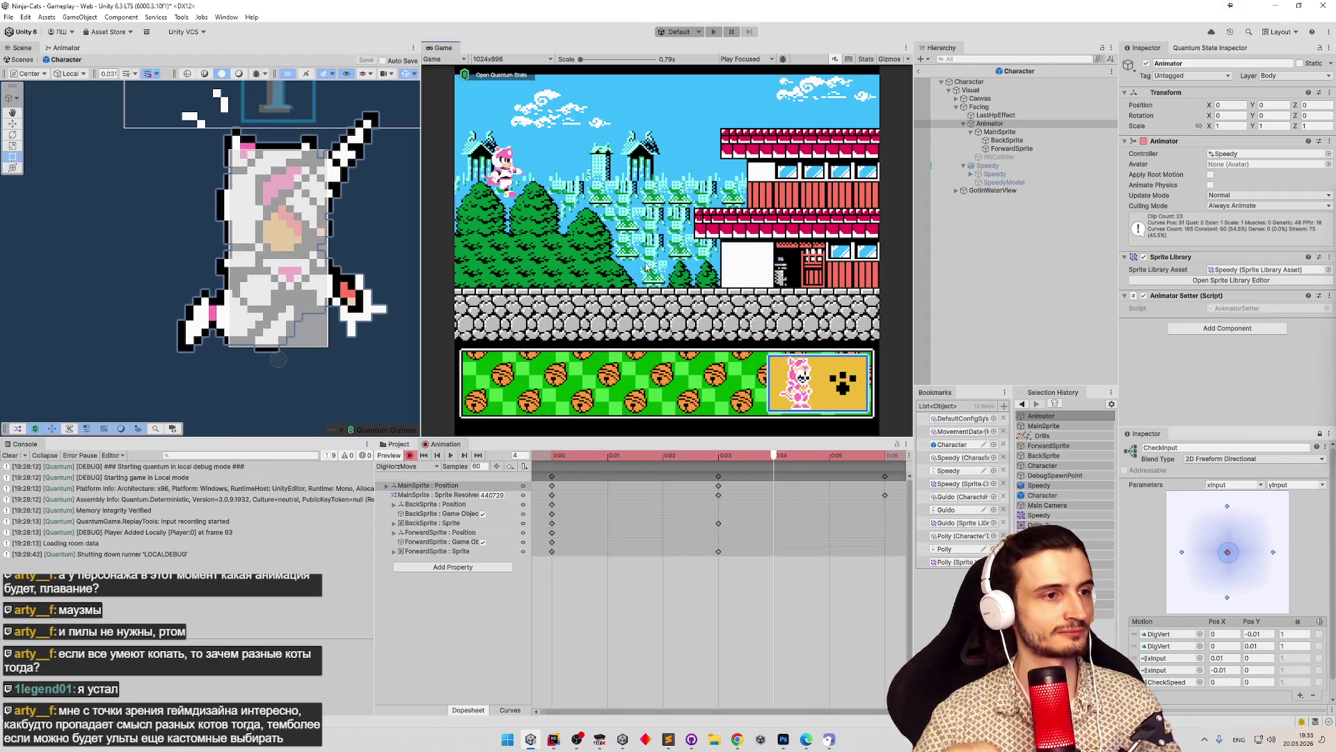
key("ctrl+p")
left_click(676, 407)
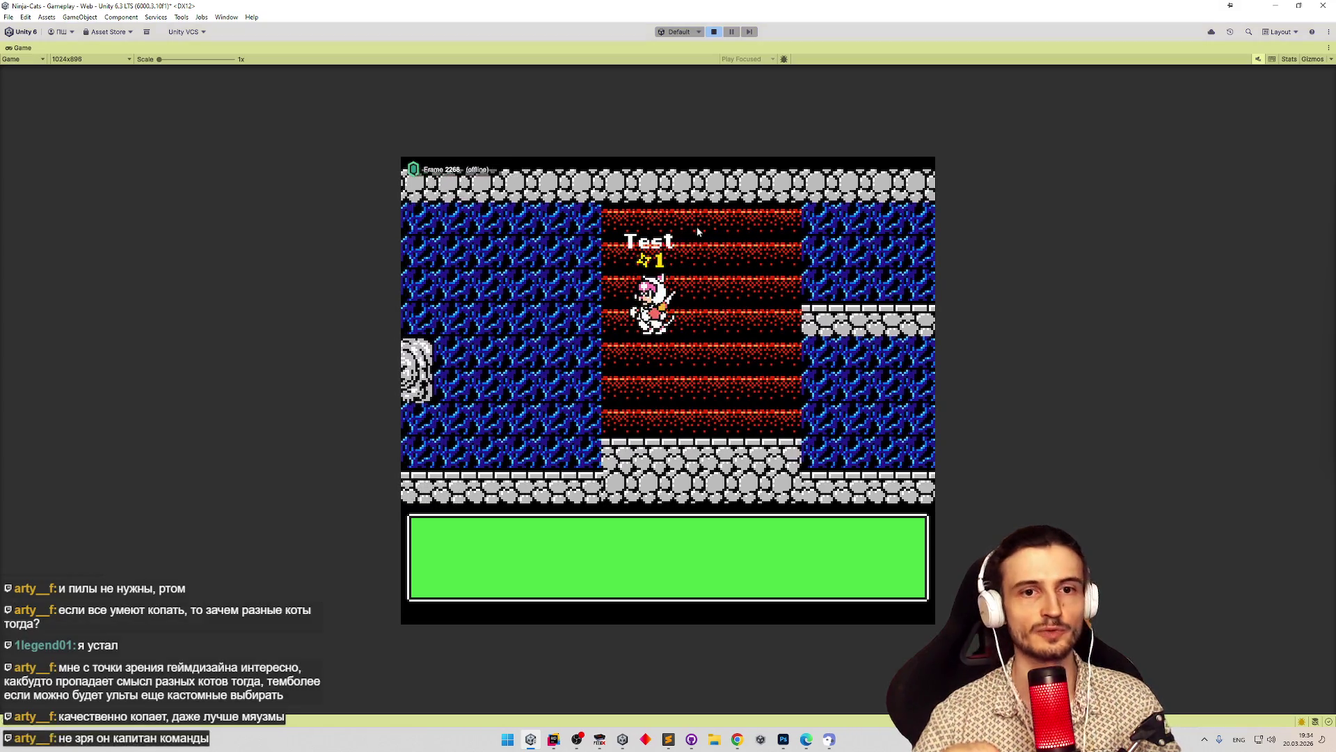
Stop Play Mode with Ctrl+P after test-digging through the level.
key("ctrl+p")
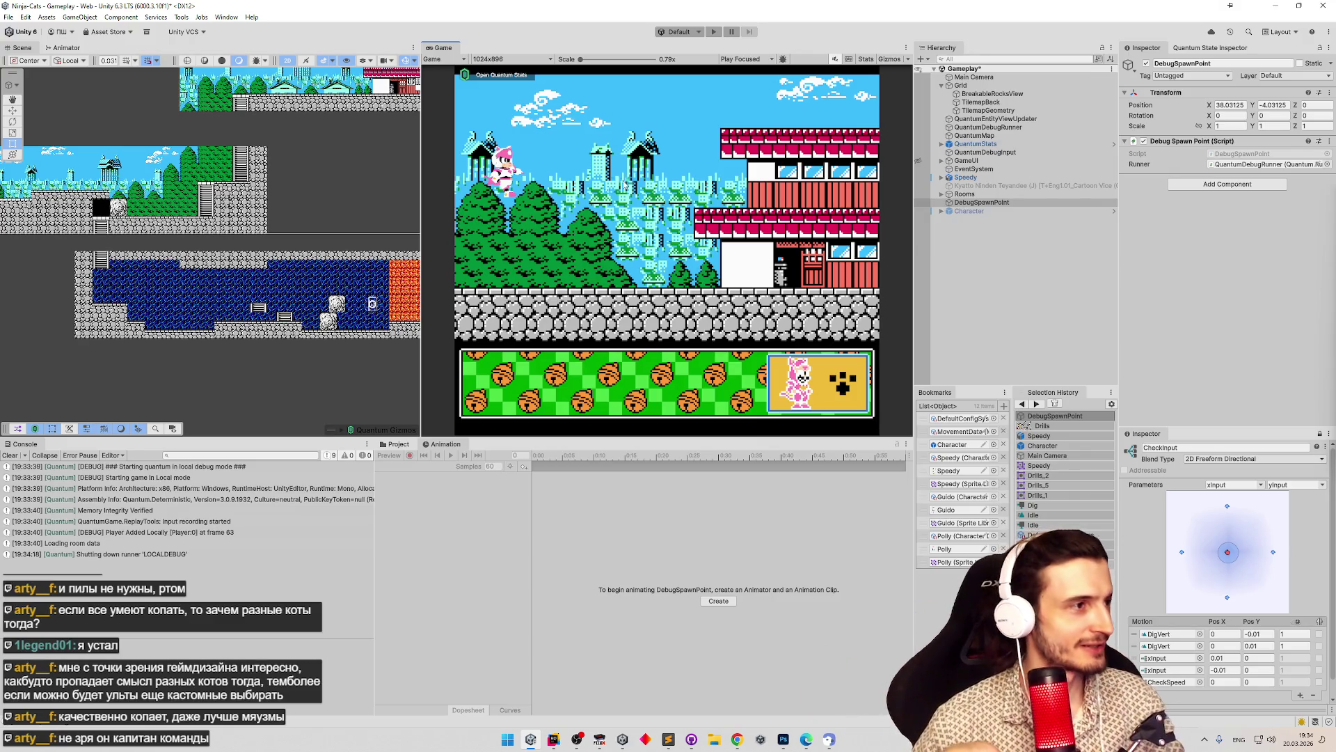
Clear the Console, browse up to the Assets root, and open the Character prefab from Bookmarks.
left_click(10, 455)
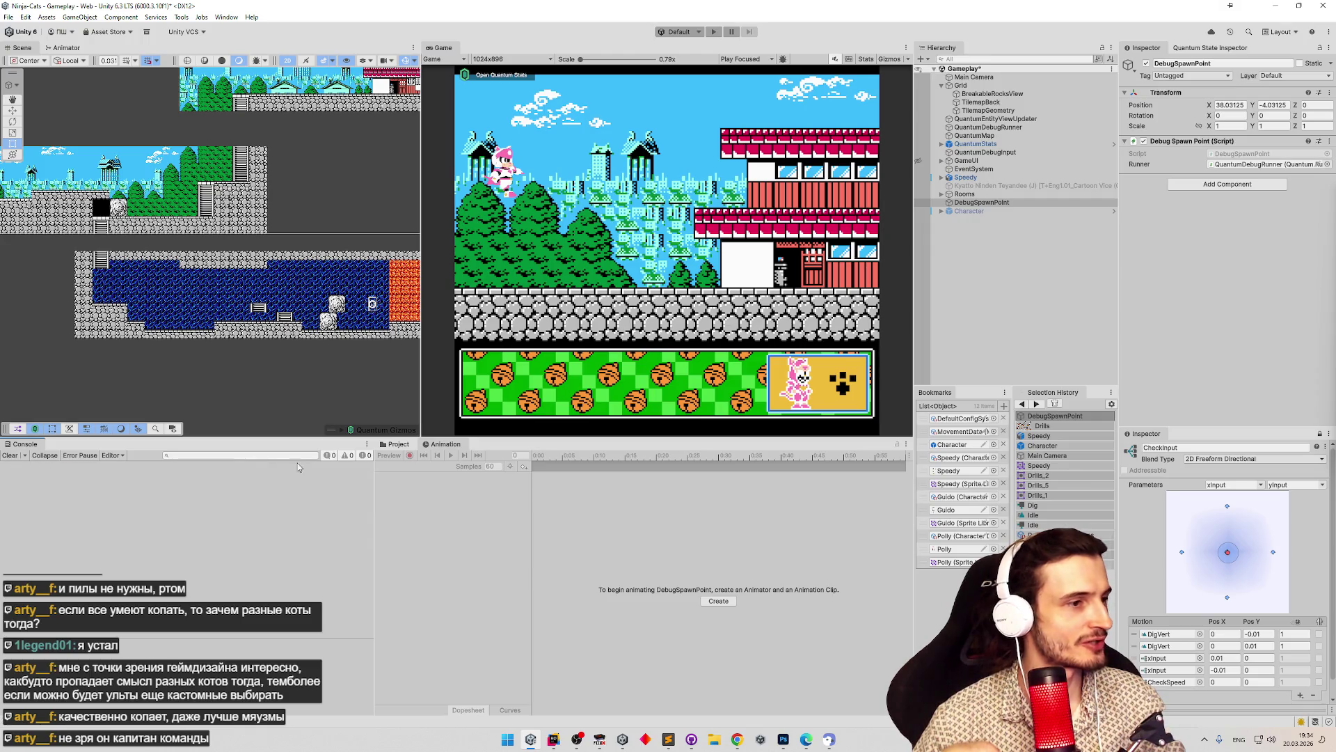
left_click(408, 446)
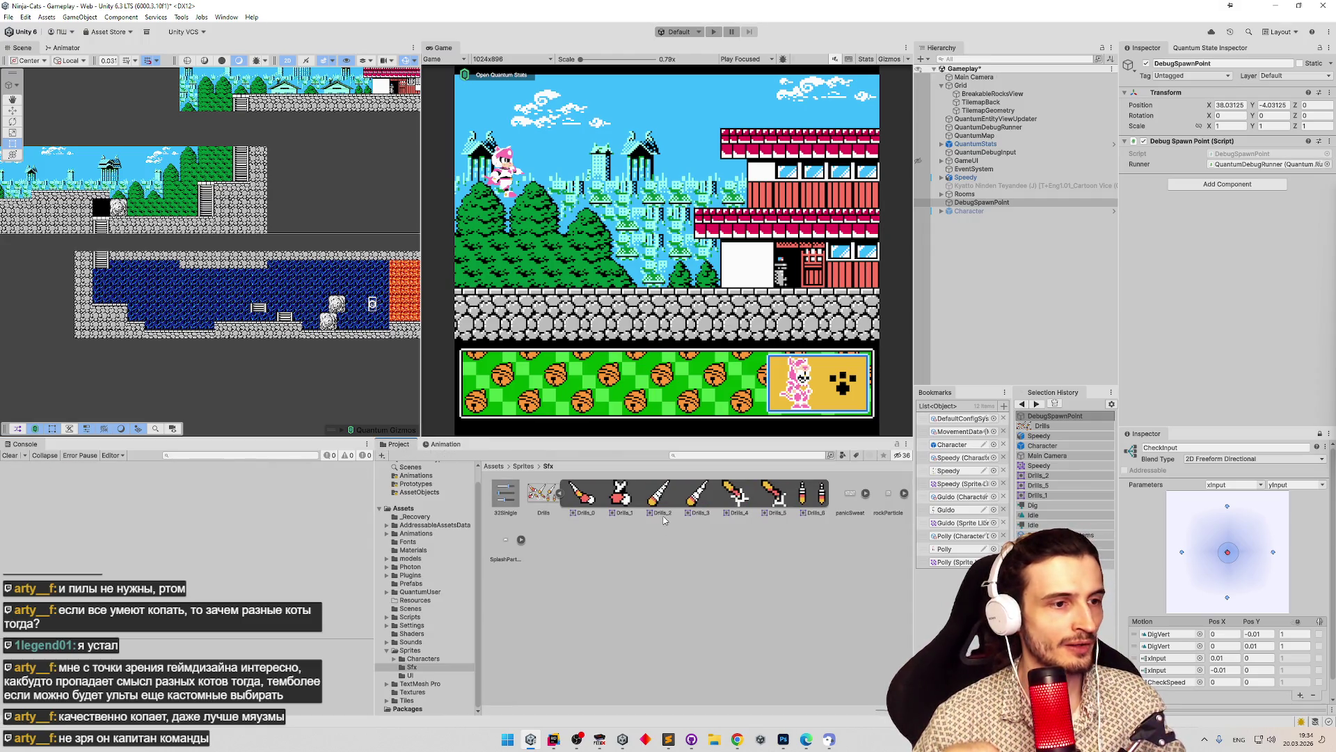
left_click(523, 466)
left_click(495, 466)
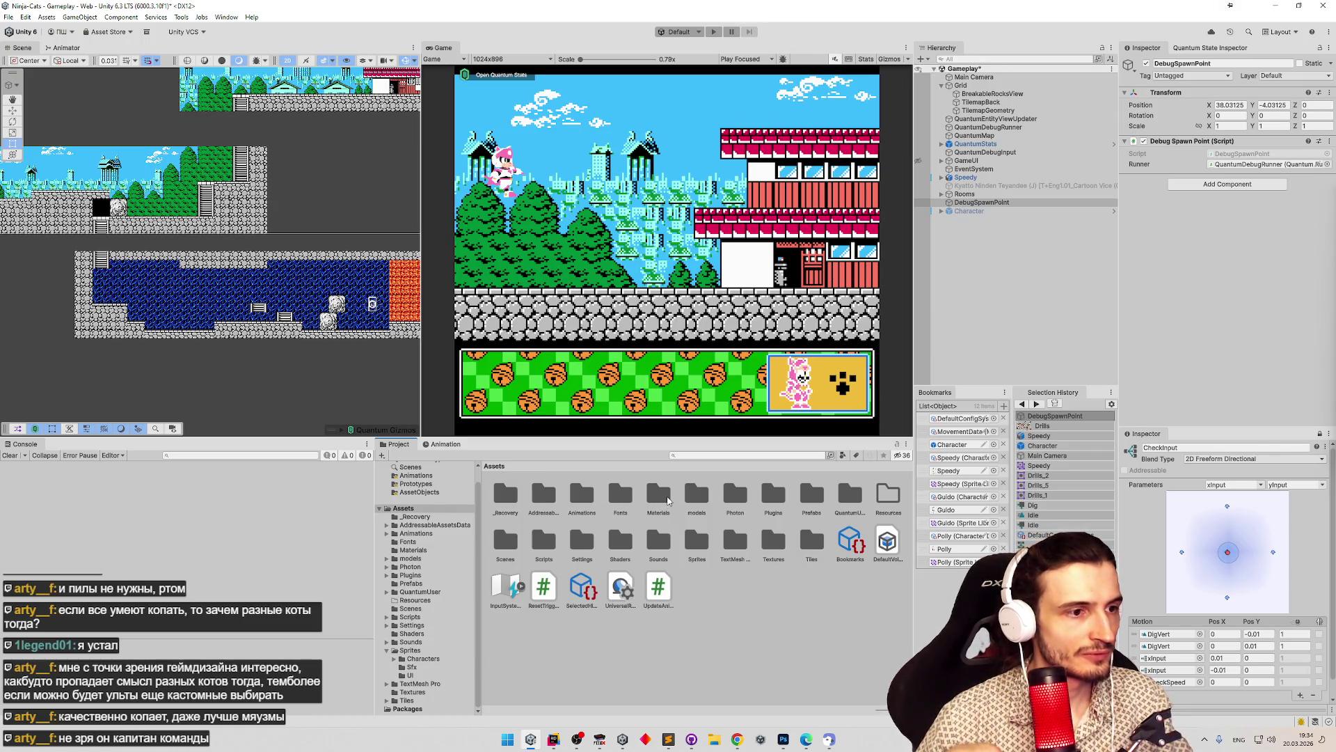
left_click(445, 445)
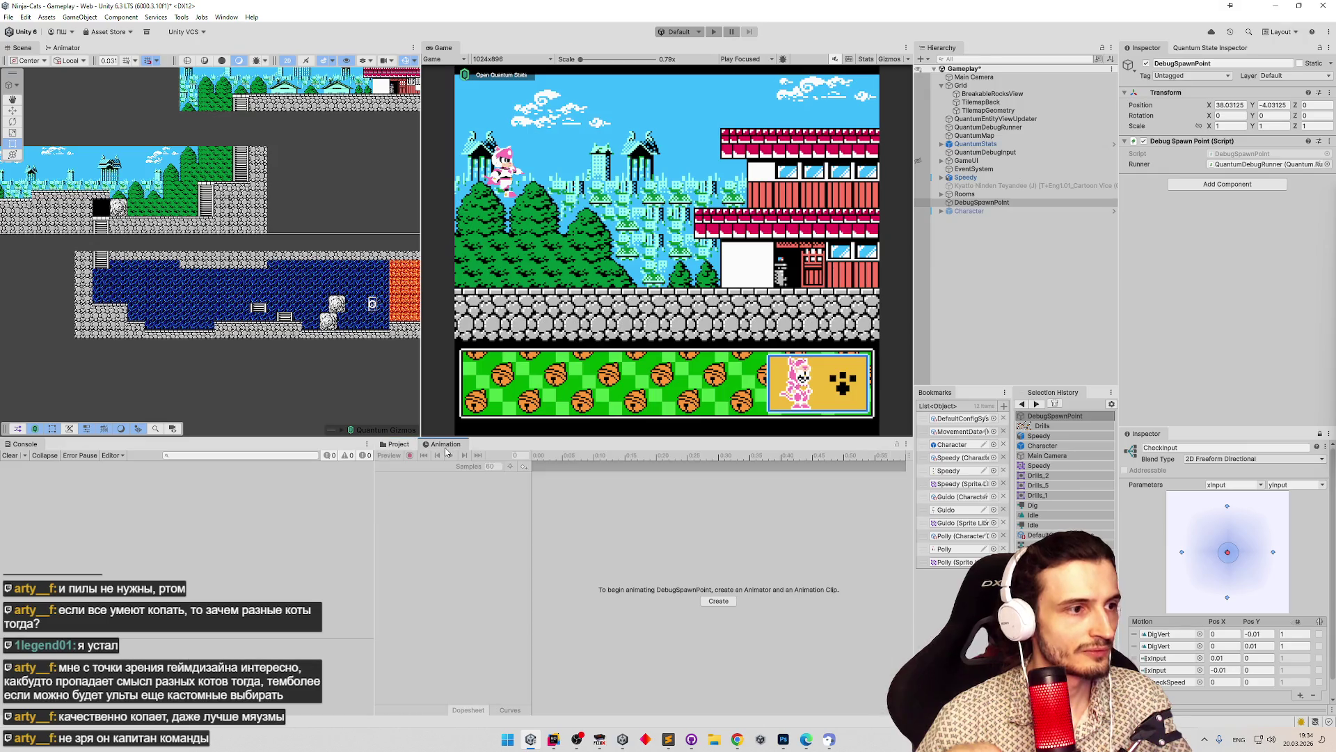
left_click(960, 202)
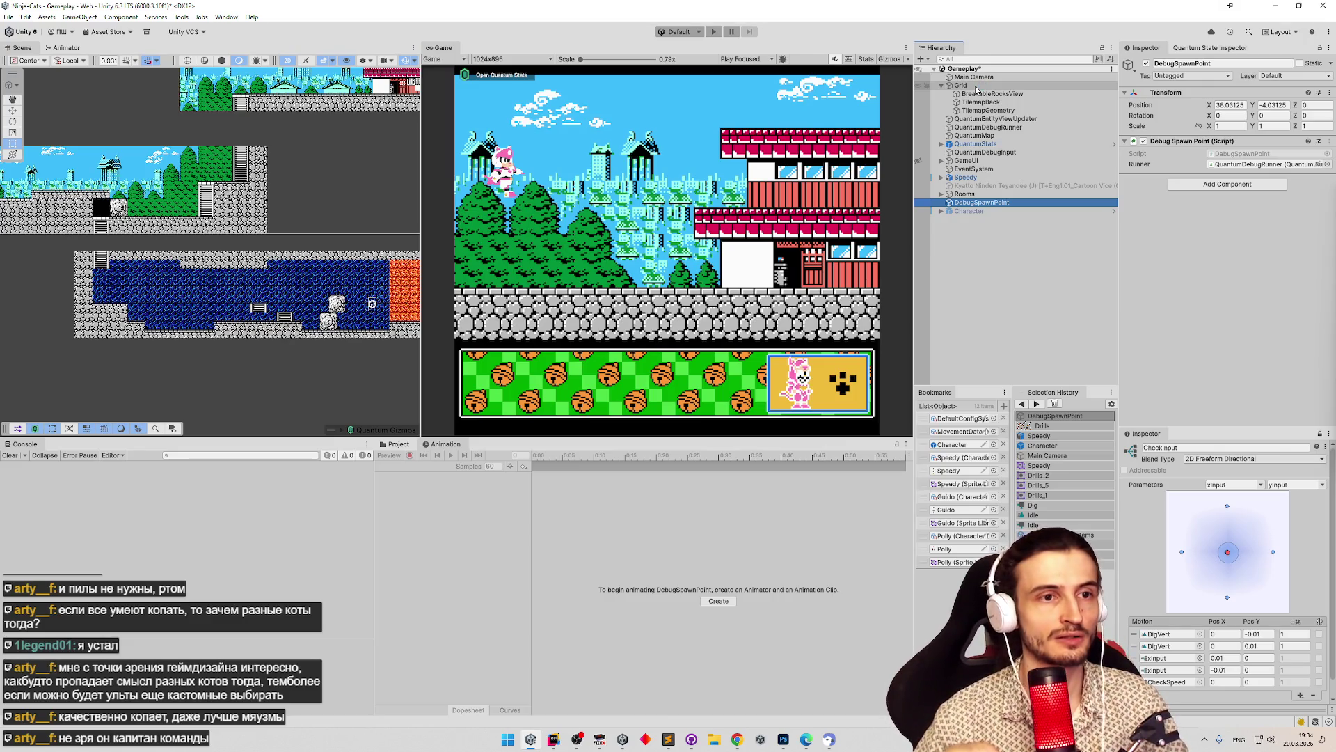
left_click(8, 456)
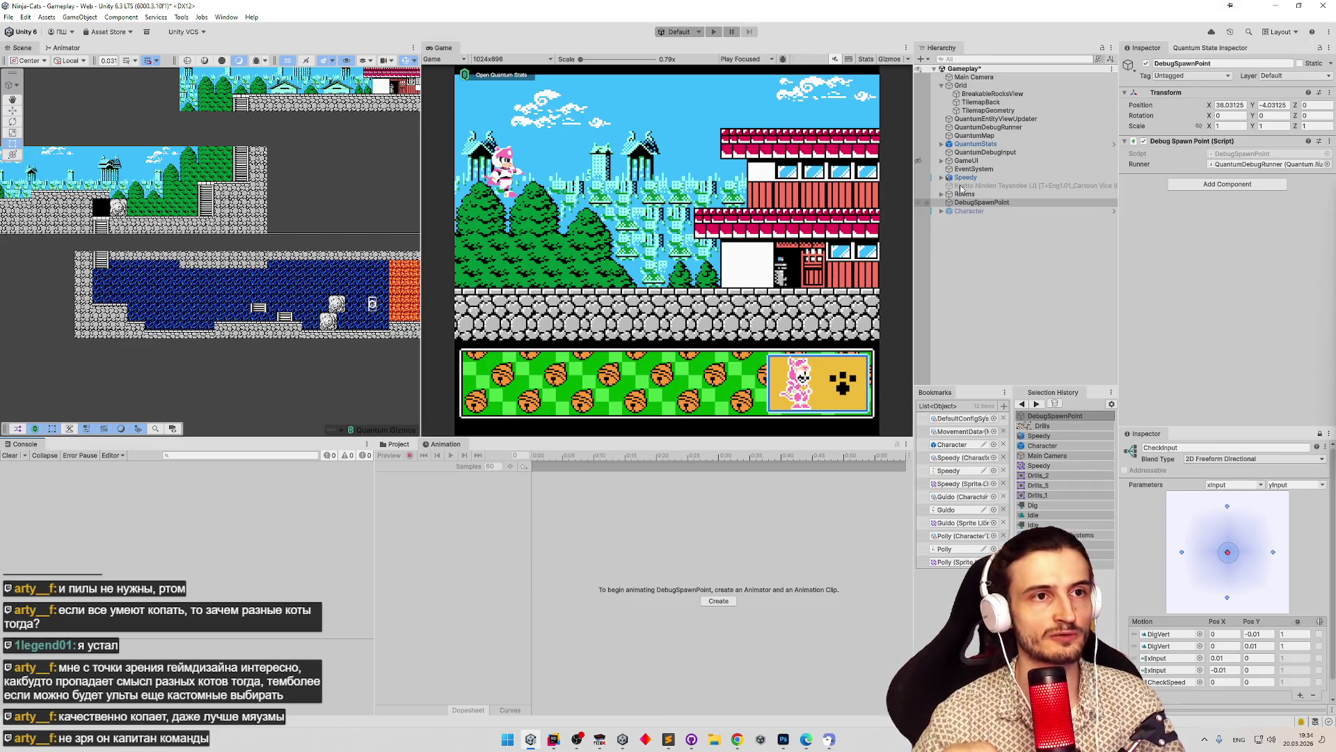
double_click(978, 442)
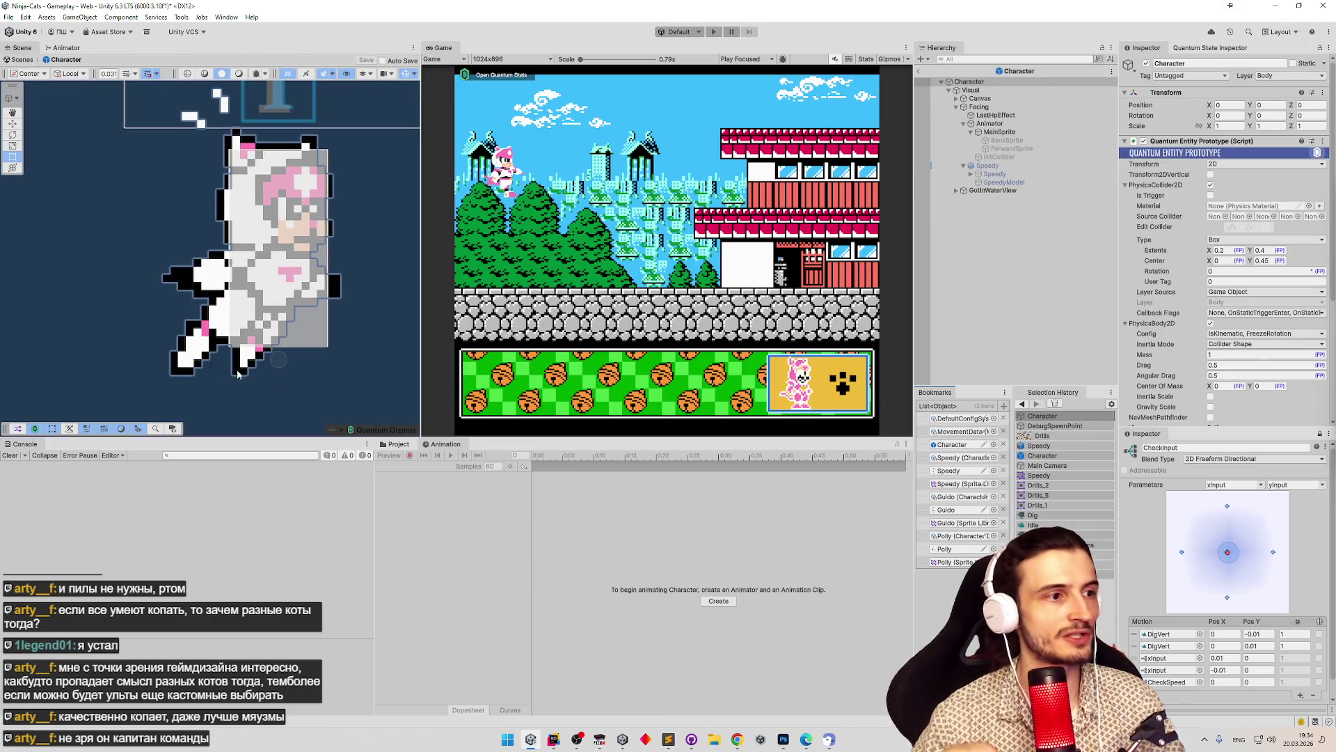
Select MainSprite and switch the Animation timeline to the DigHorzMove clip.
left_click(1000, 167)
left_click(1000, 132)
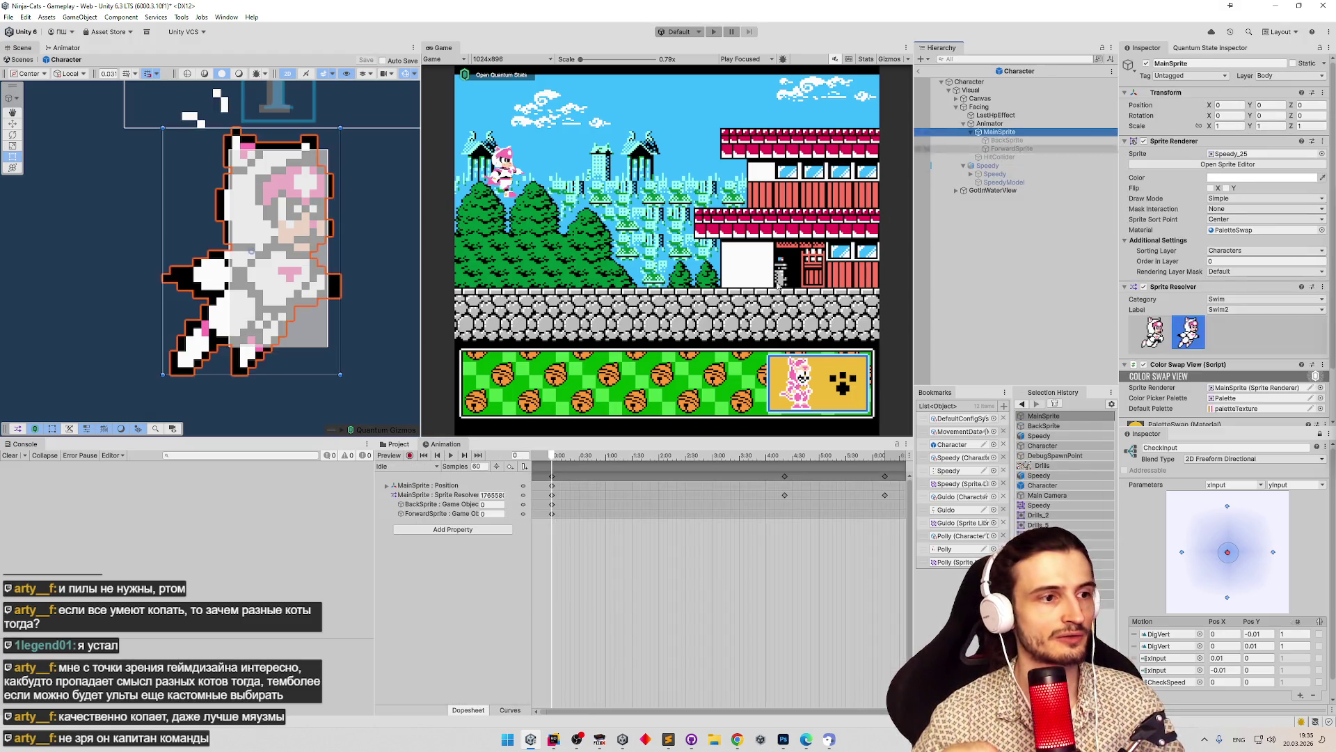
left_click(416, 470)
left_click(430, 467)
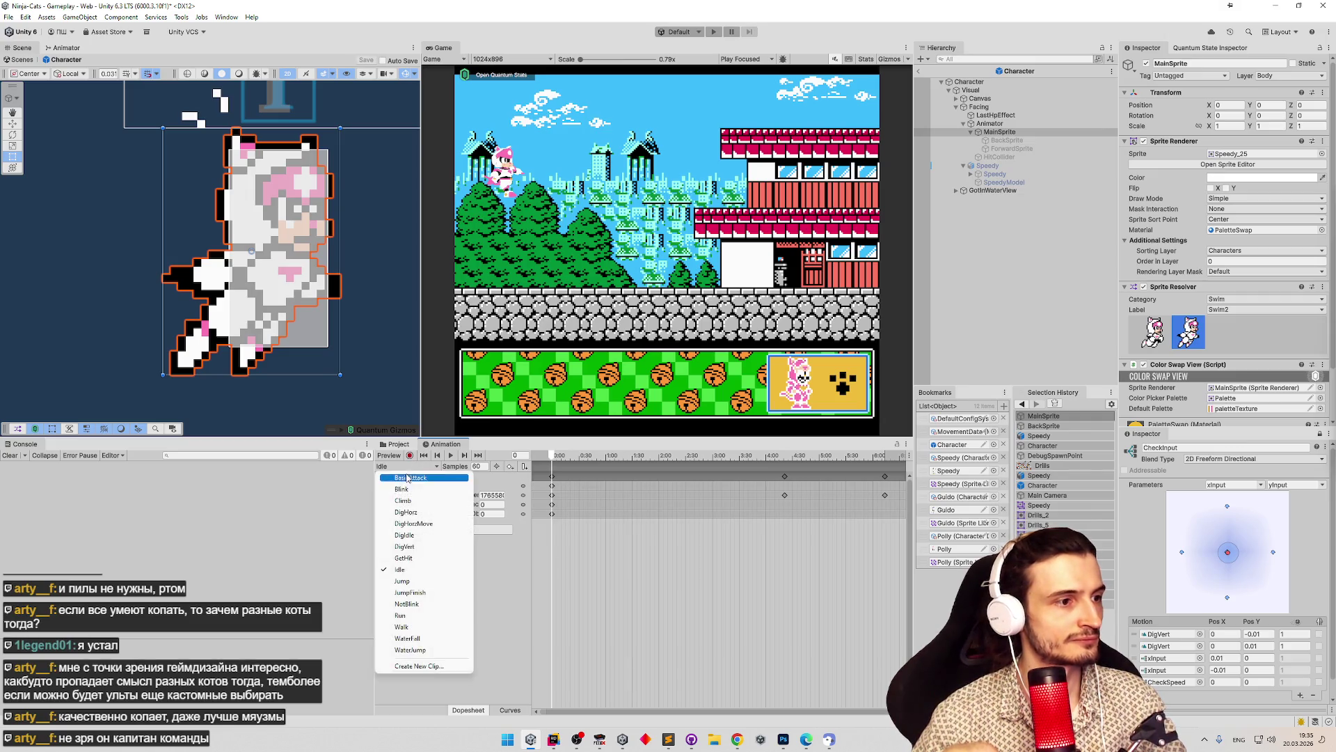
left_click(434, 524)
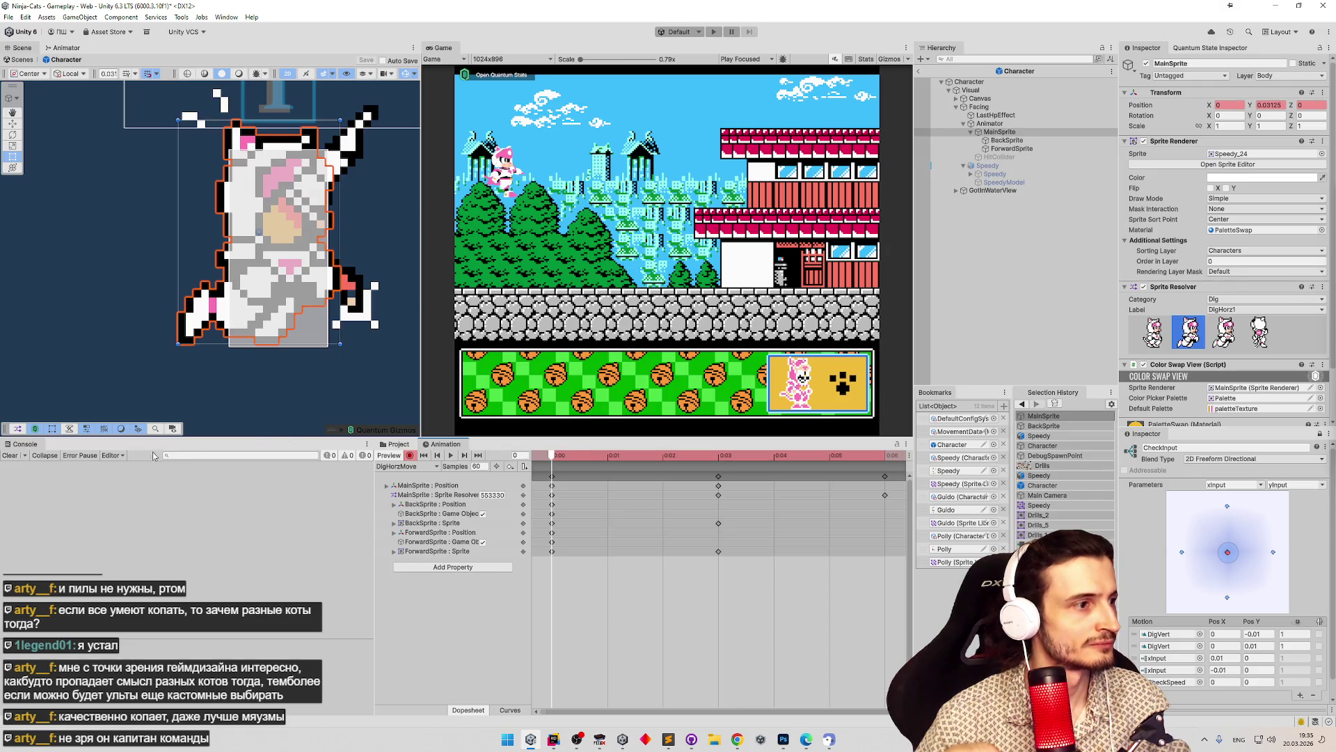
Move the ForwardSprite drill down-left to about 0.094, 0.469, then nudge it to X 0.09375.
left_click(988, 140)
left_click(1005, 148)
mouse_move(314, 218)
left_mouse_down()
mouse_move(282, 291)
mouse_move(283, 273)
left_mouse_up()
key("ctrl+z")
key("w")
left_click_drag(321, 179, 303, 231)
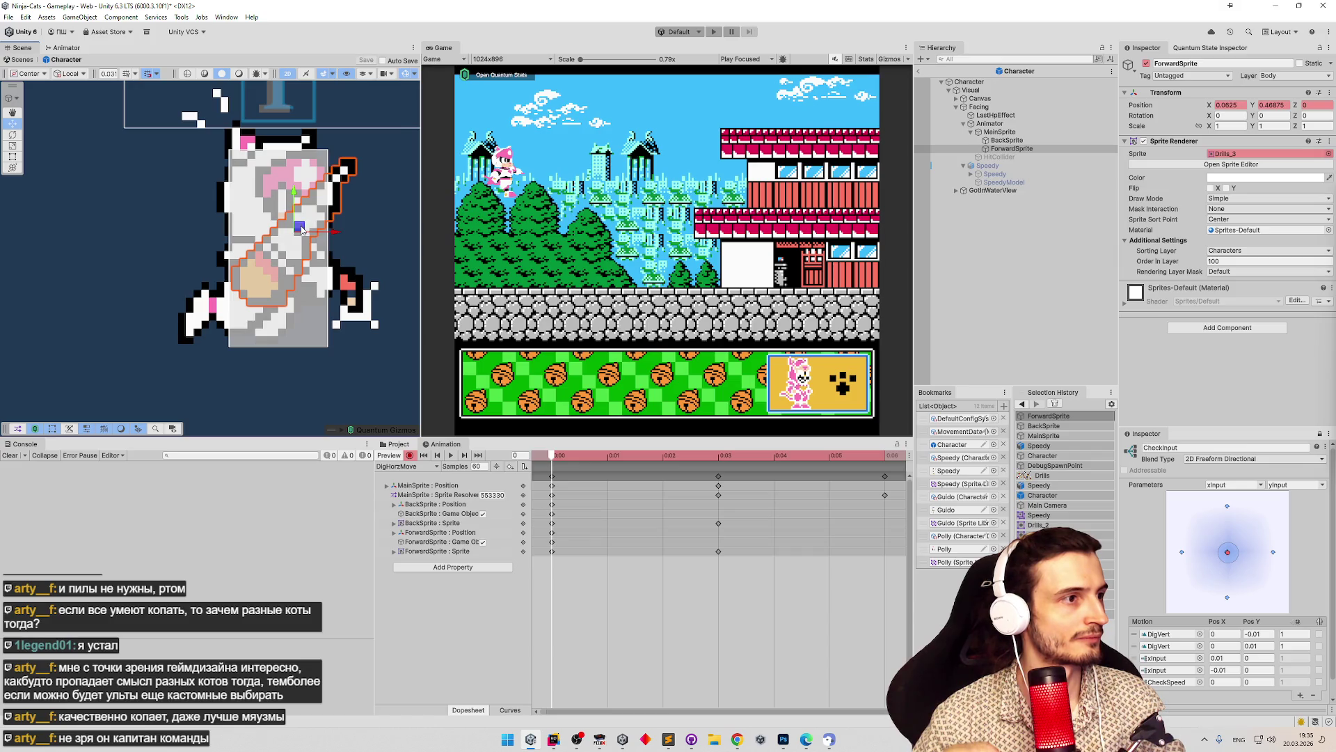
left_click(401, 211)
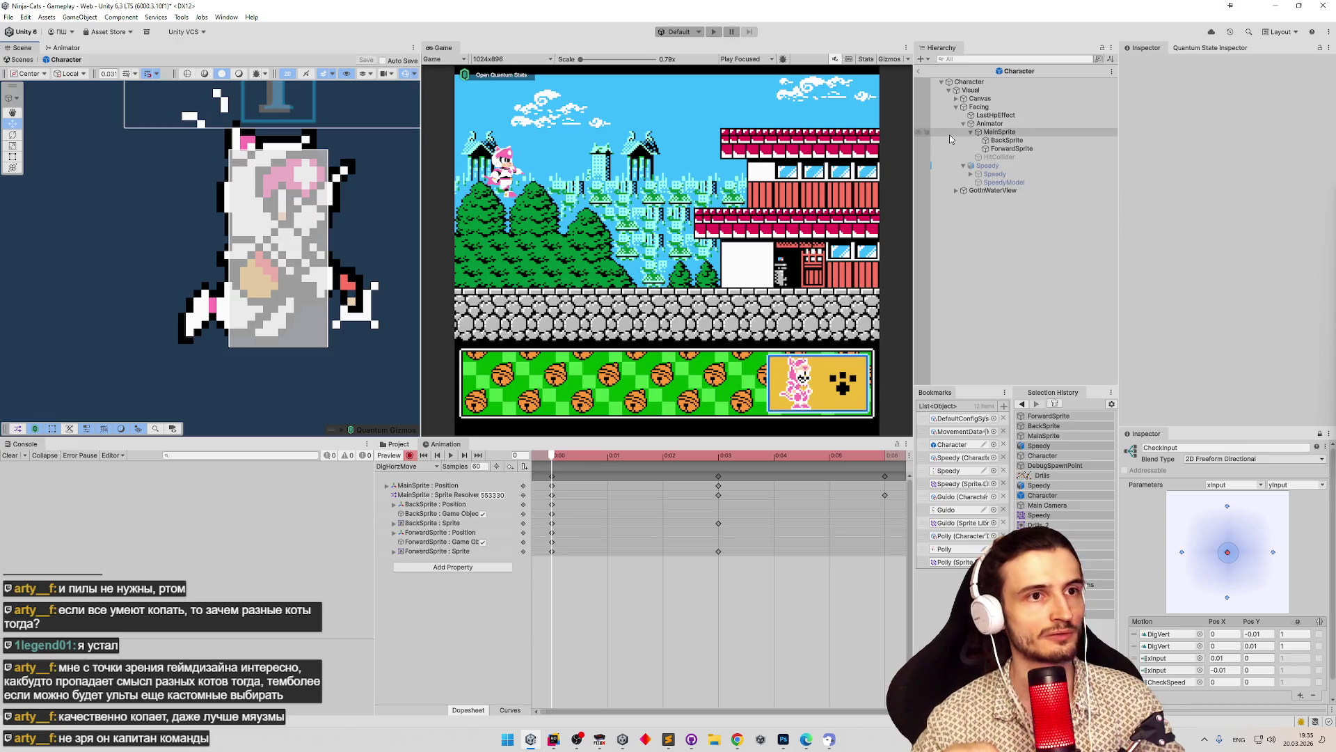
left_click(1012, 149)
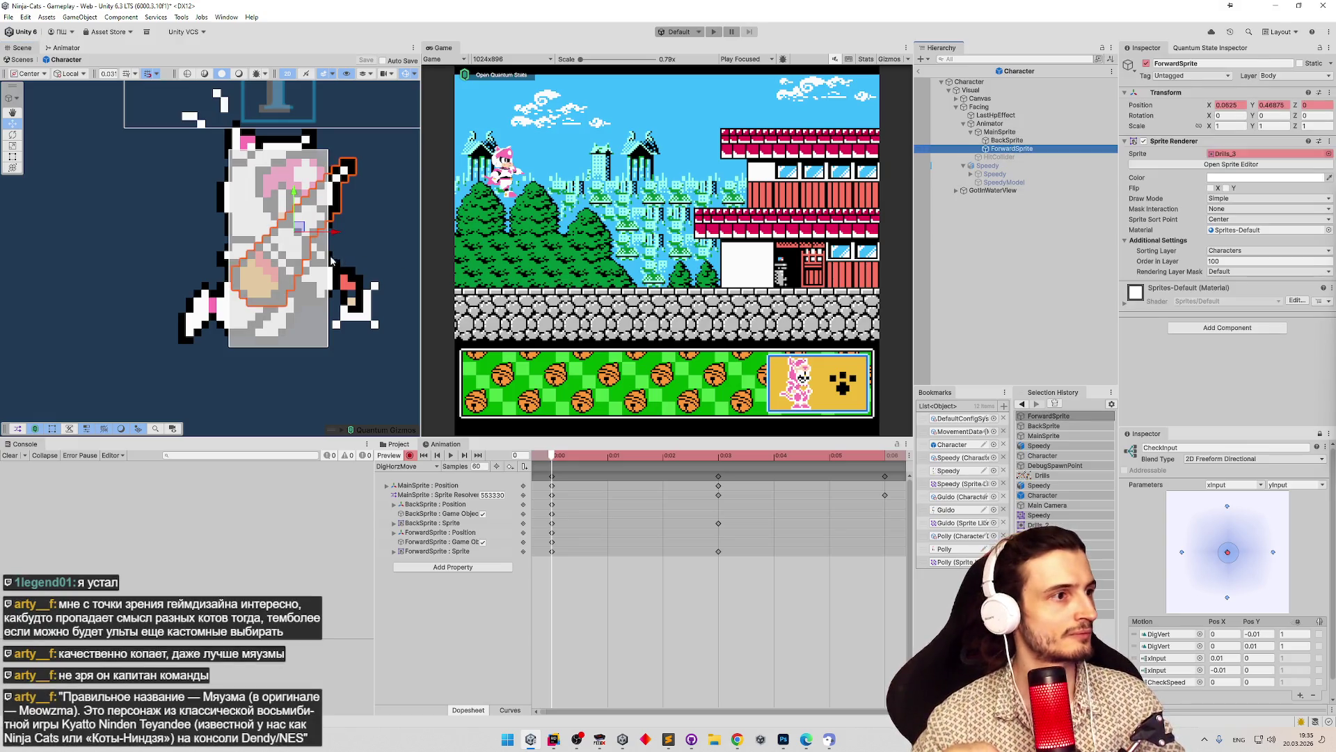
left_click_drag(335, 238, 360, 233)
left_click(374, 242)
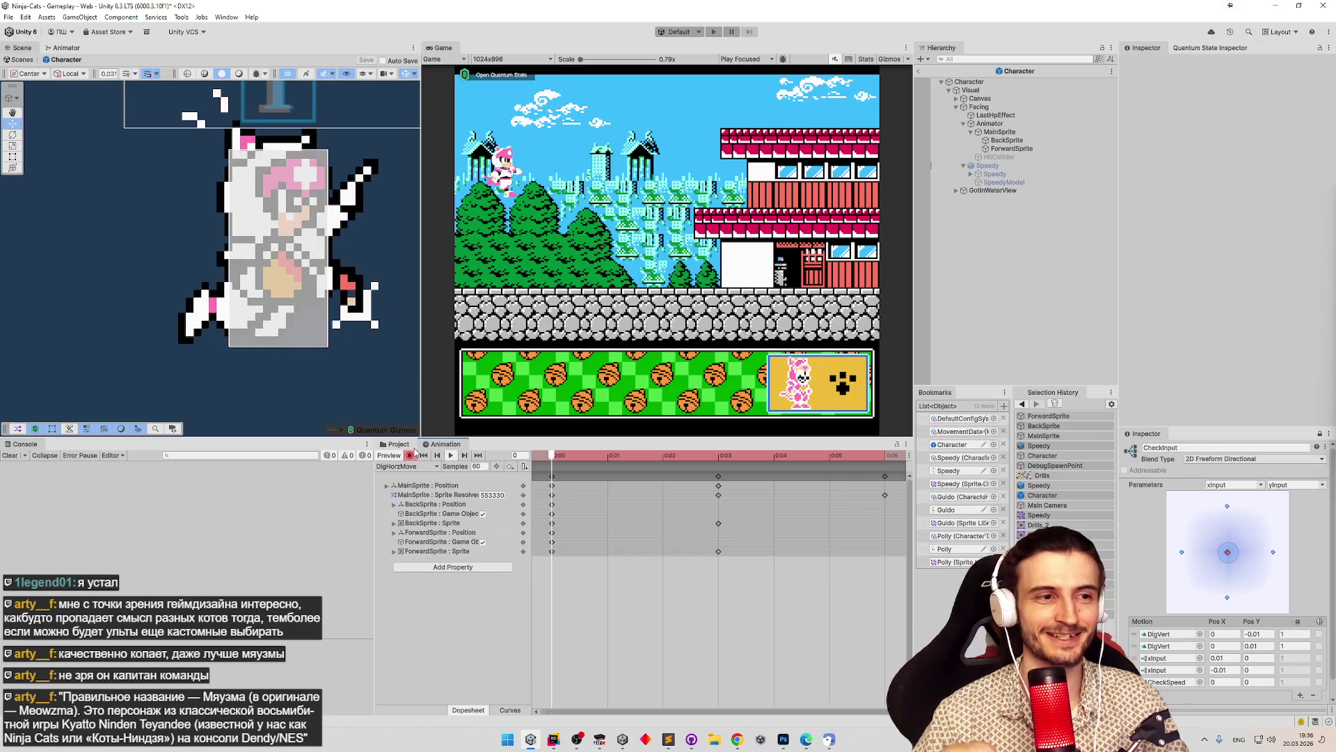
Preview DigHorzMove frames 0 and 1, then exit Prefab Mode to play the game.
left_click(559, 458)
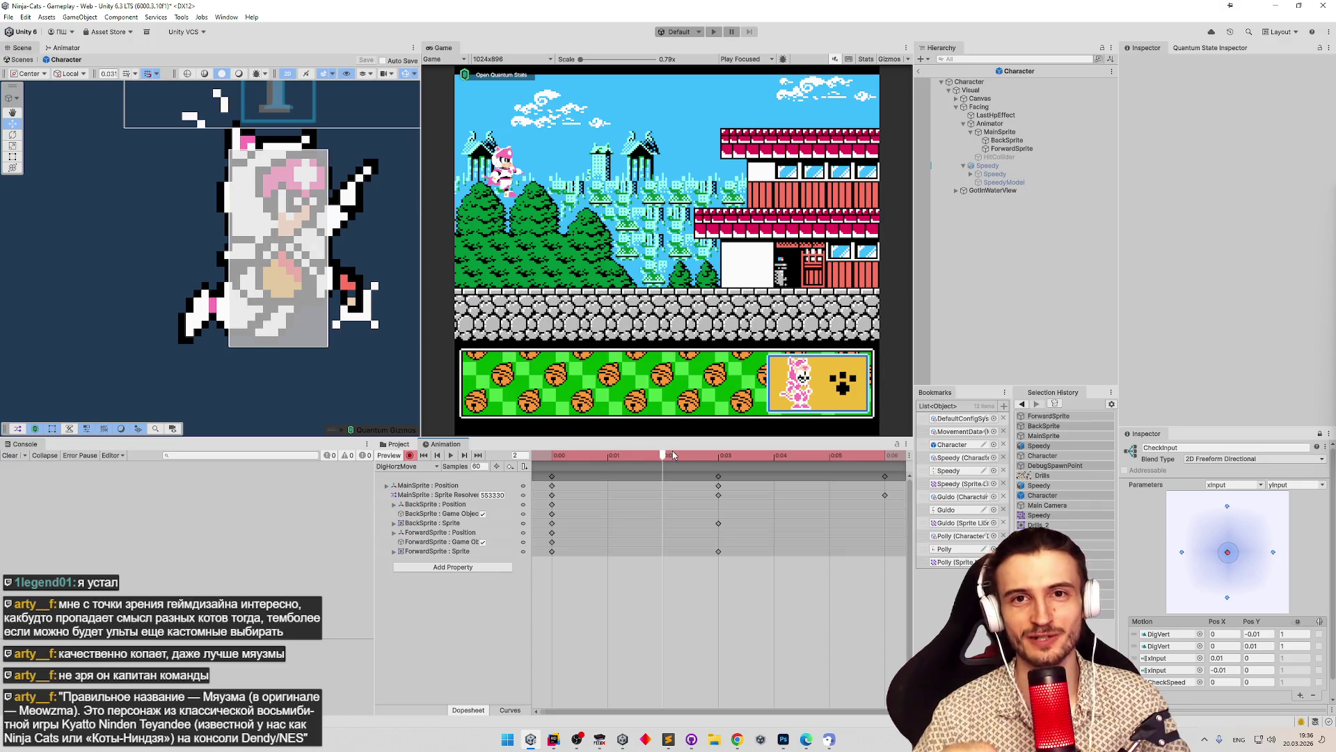
left_click_drag(560, 456, 609, 457)
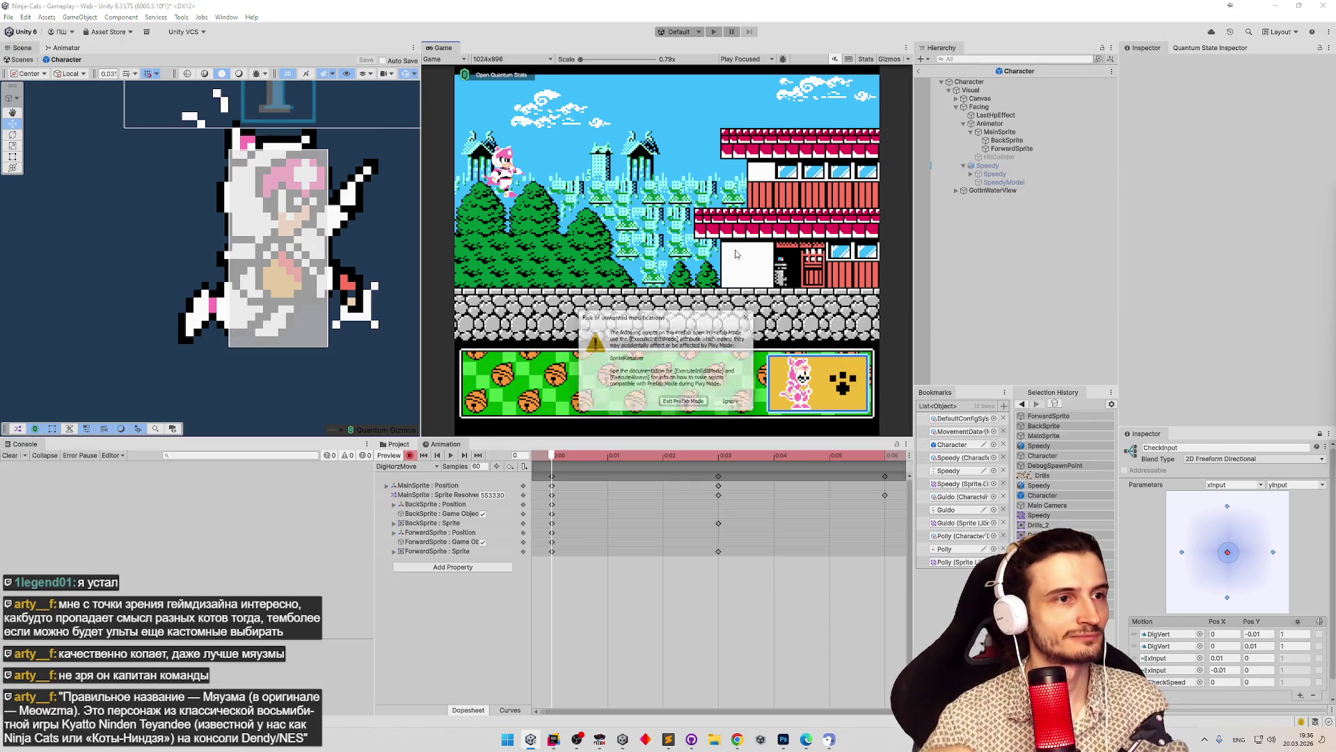
left_click(682, 400)
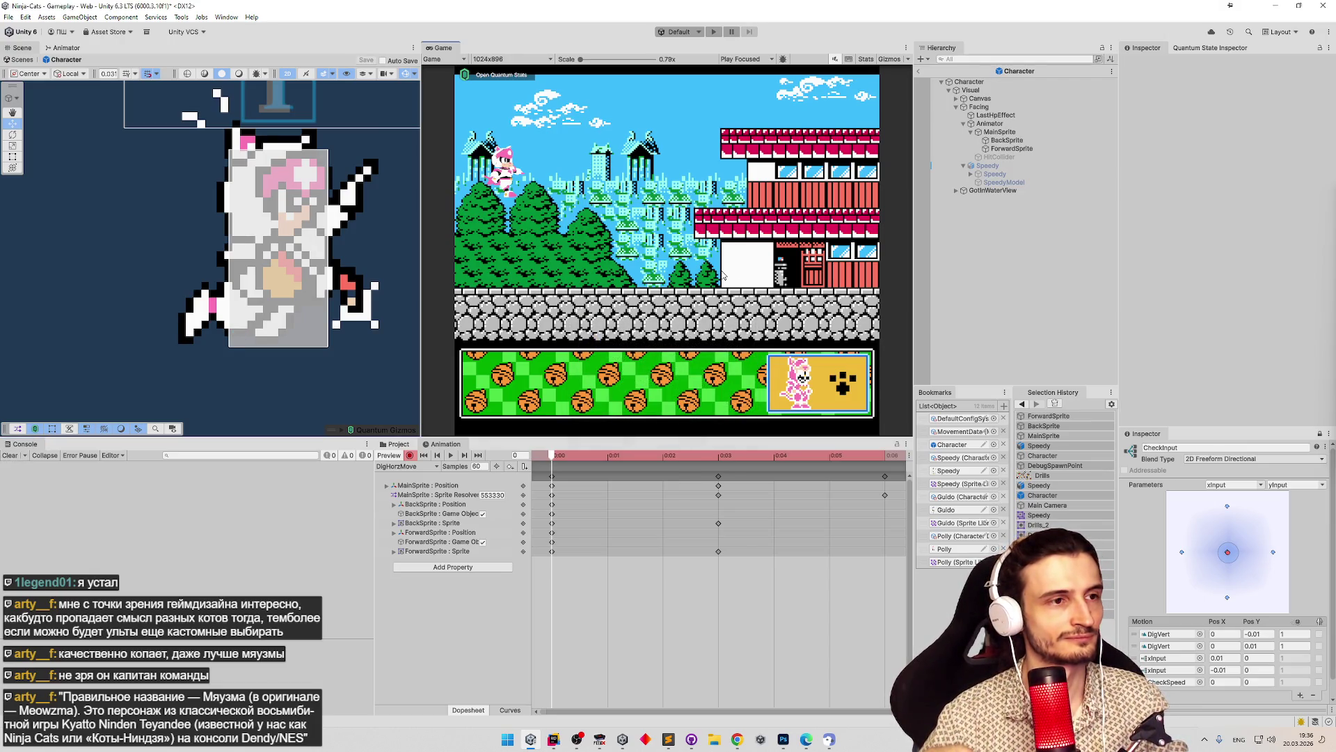
Dig the cat right through the red block and run it back and forth along the tunnel.
key("Right")
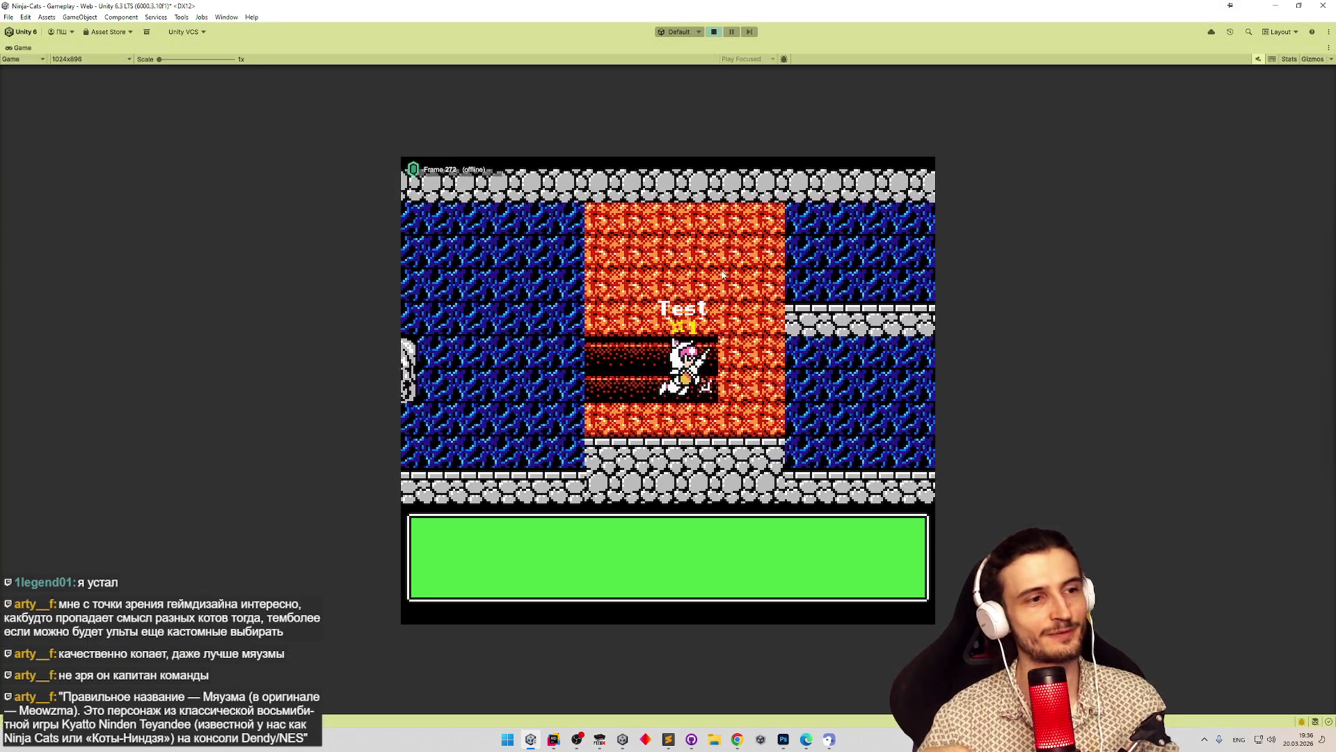
key("Left")
key("Left")
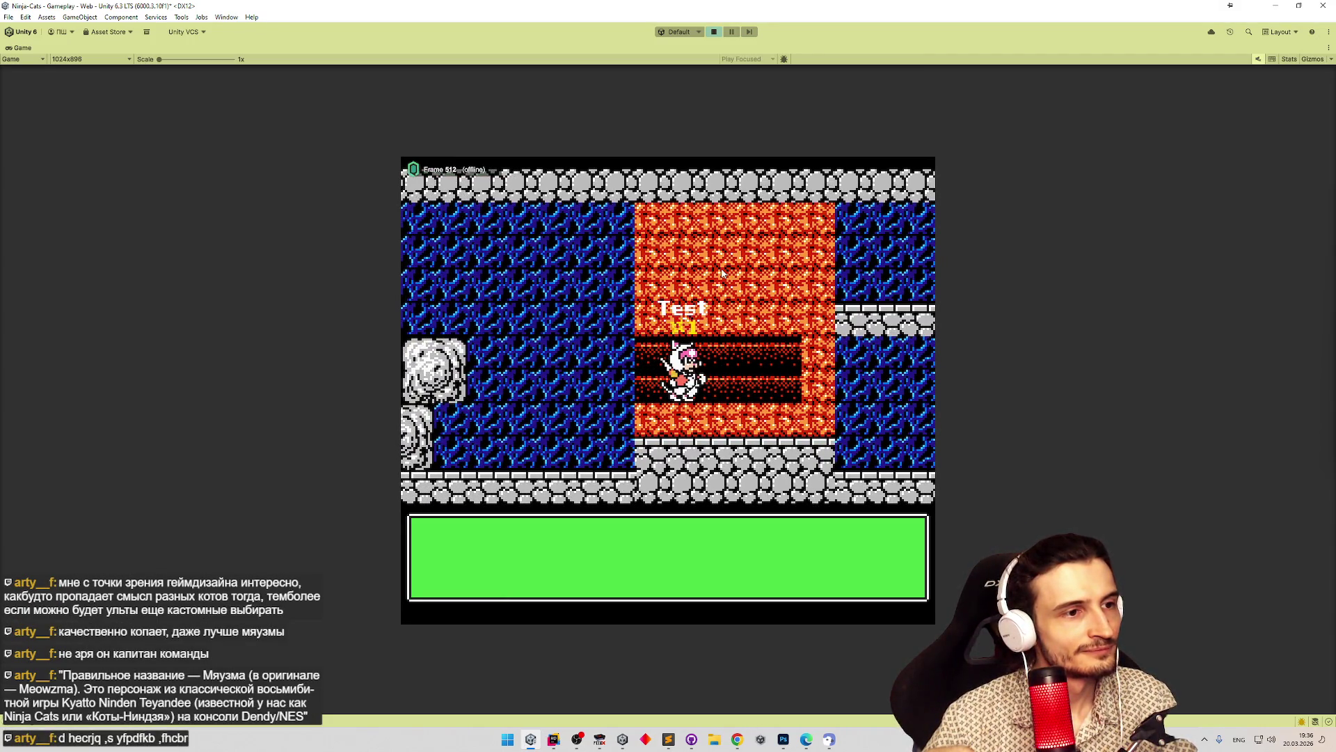
key("Right")
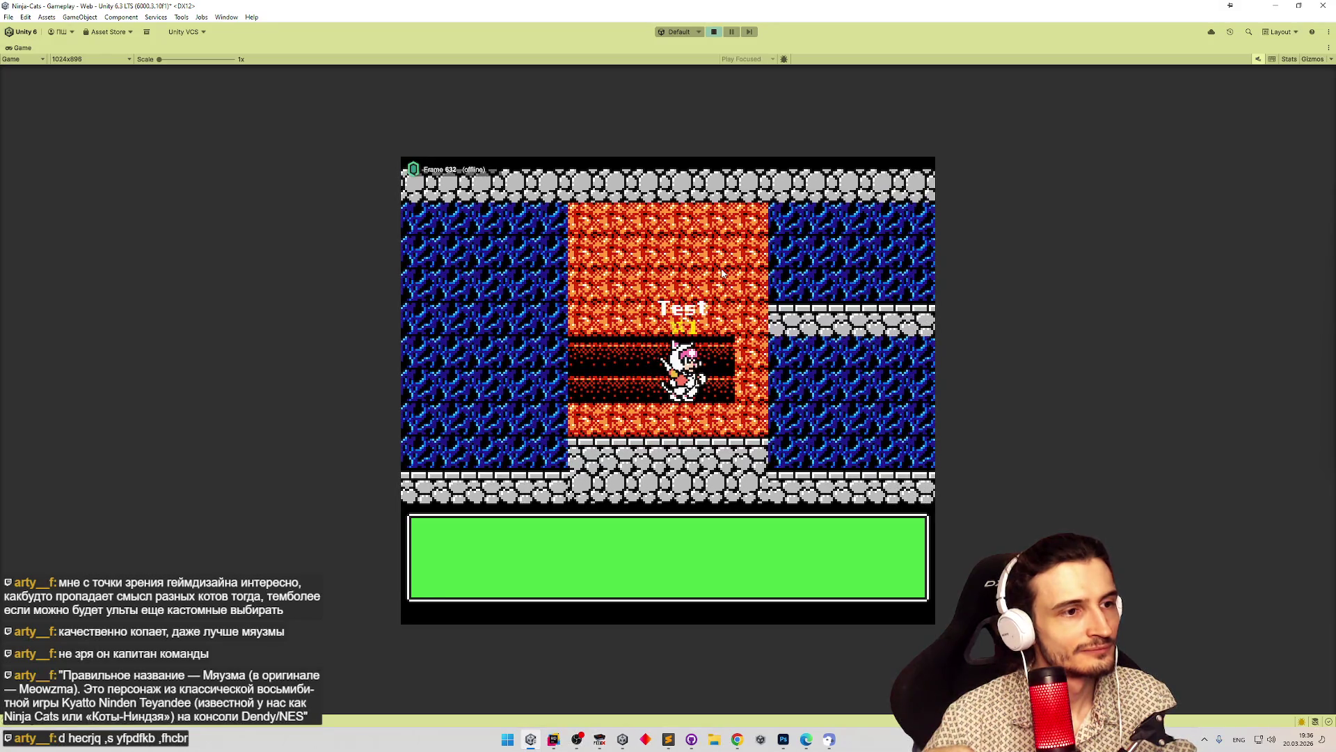
key("Right")
key("Left")
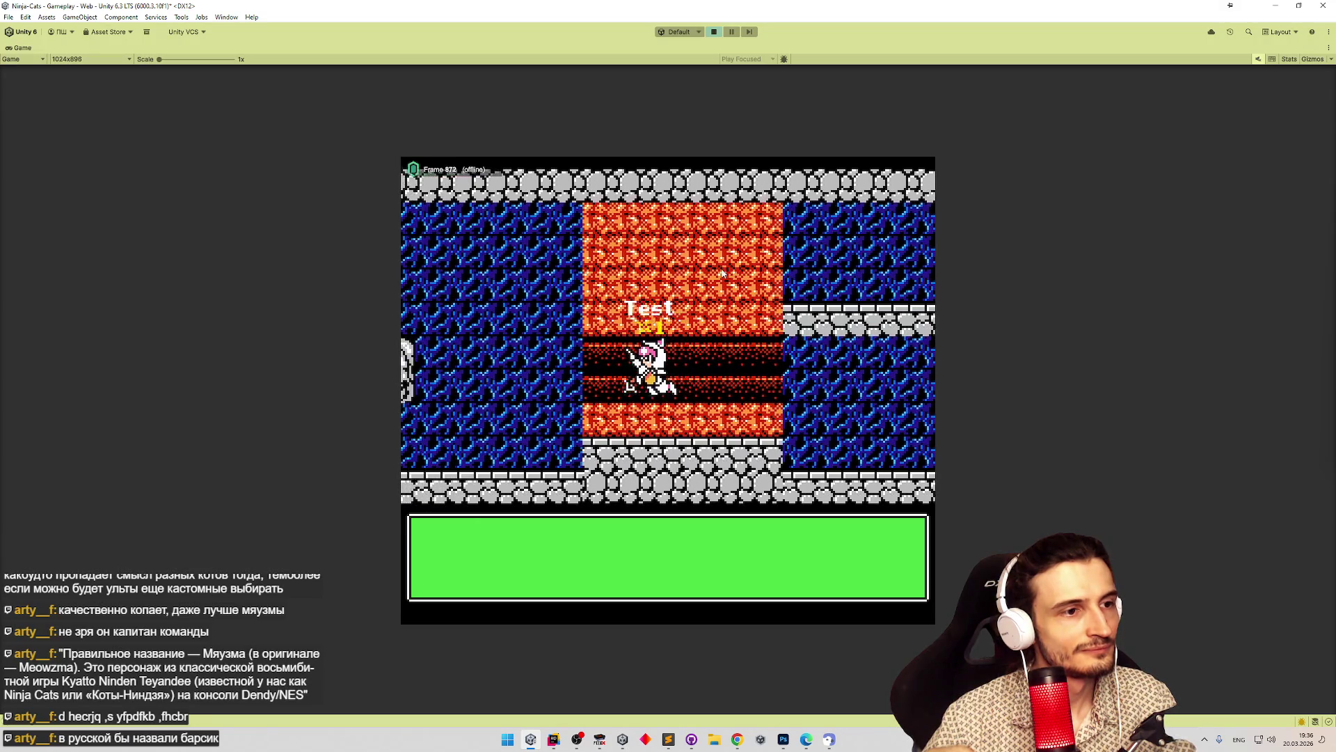
key("Left")
key("Right")
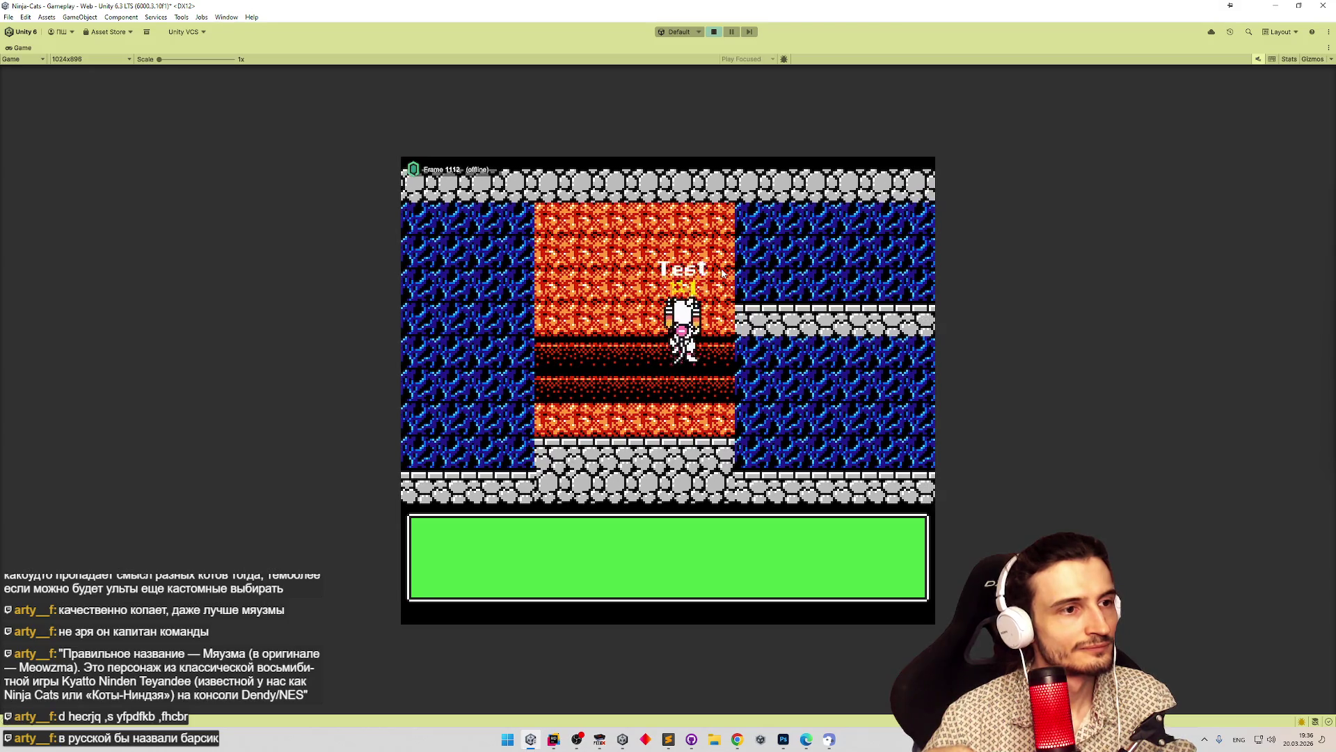
key("Left")
key("Right")
key("Right")
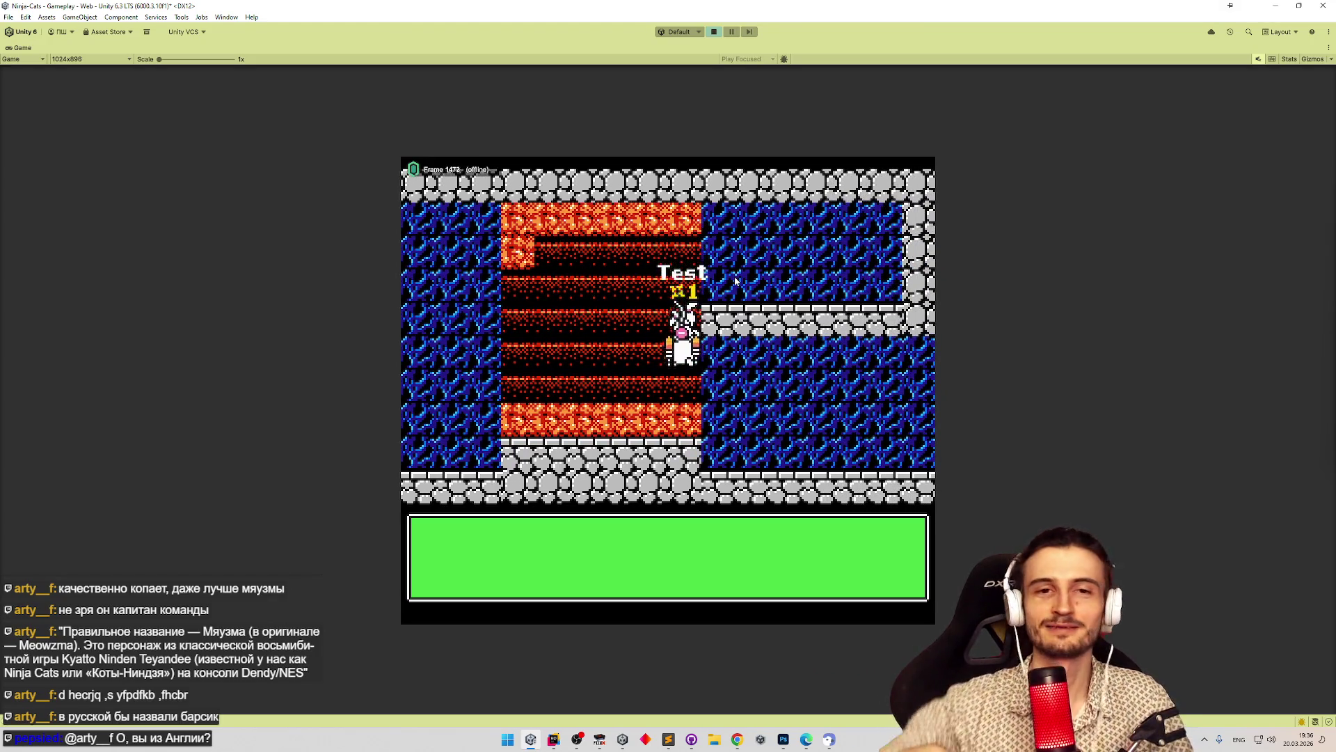
Make the cat cling to the red wall and climb it toward the top.
key("Left")
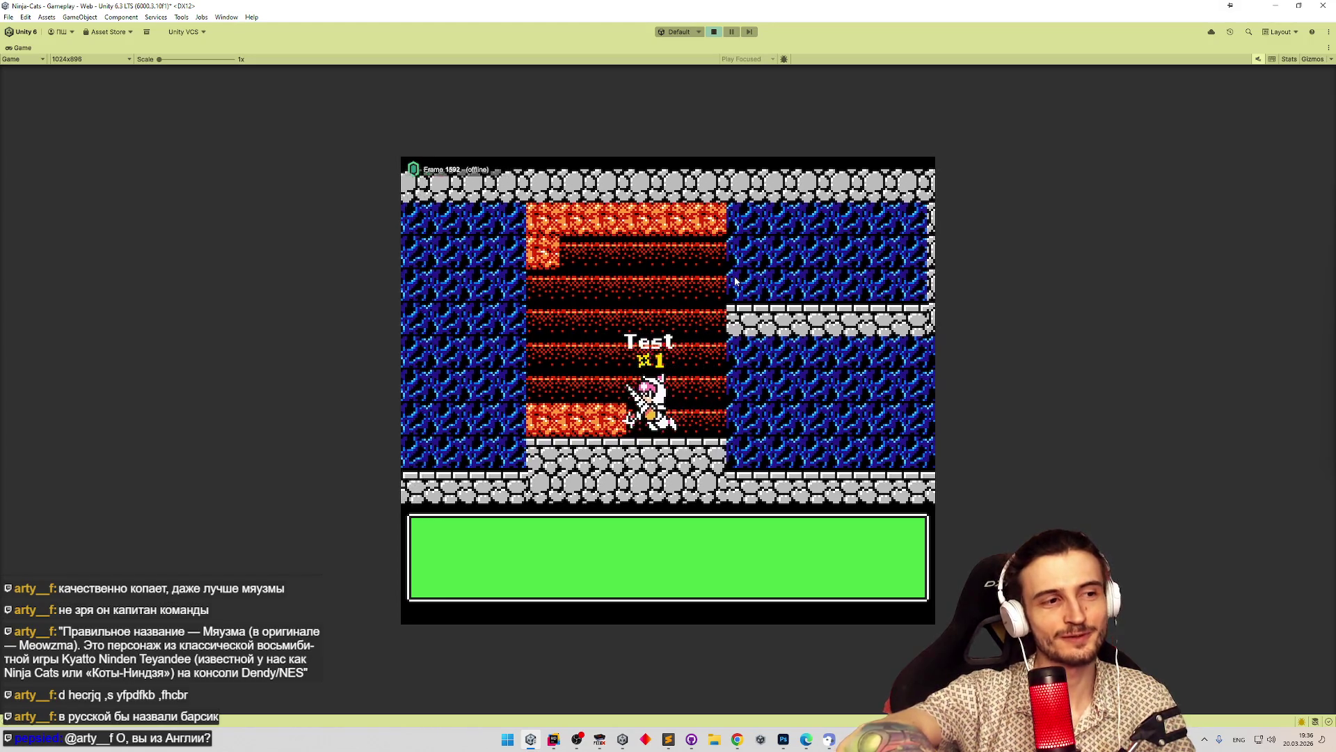
key("Left")
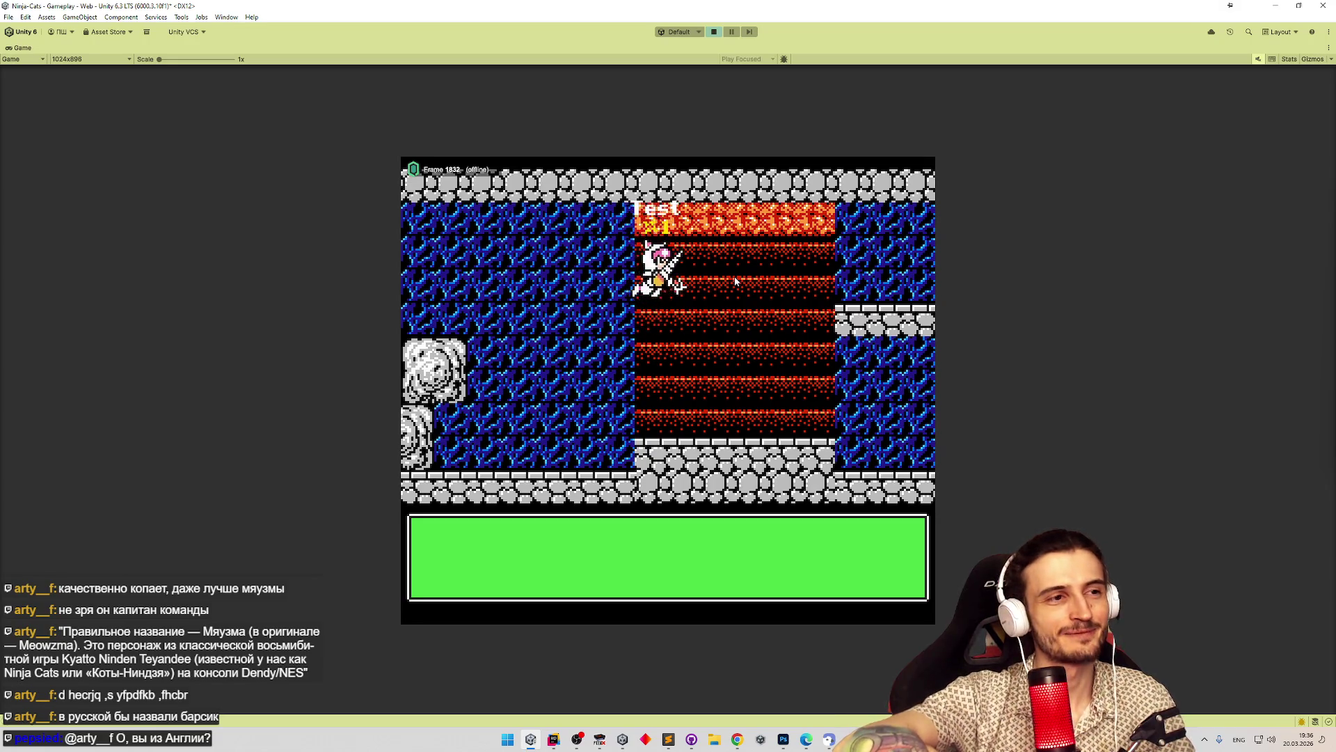
key("Right")
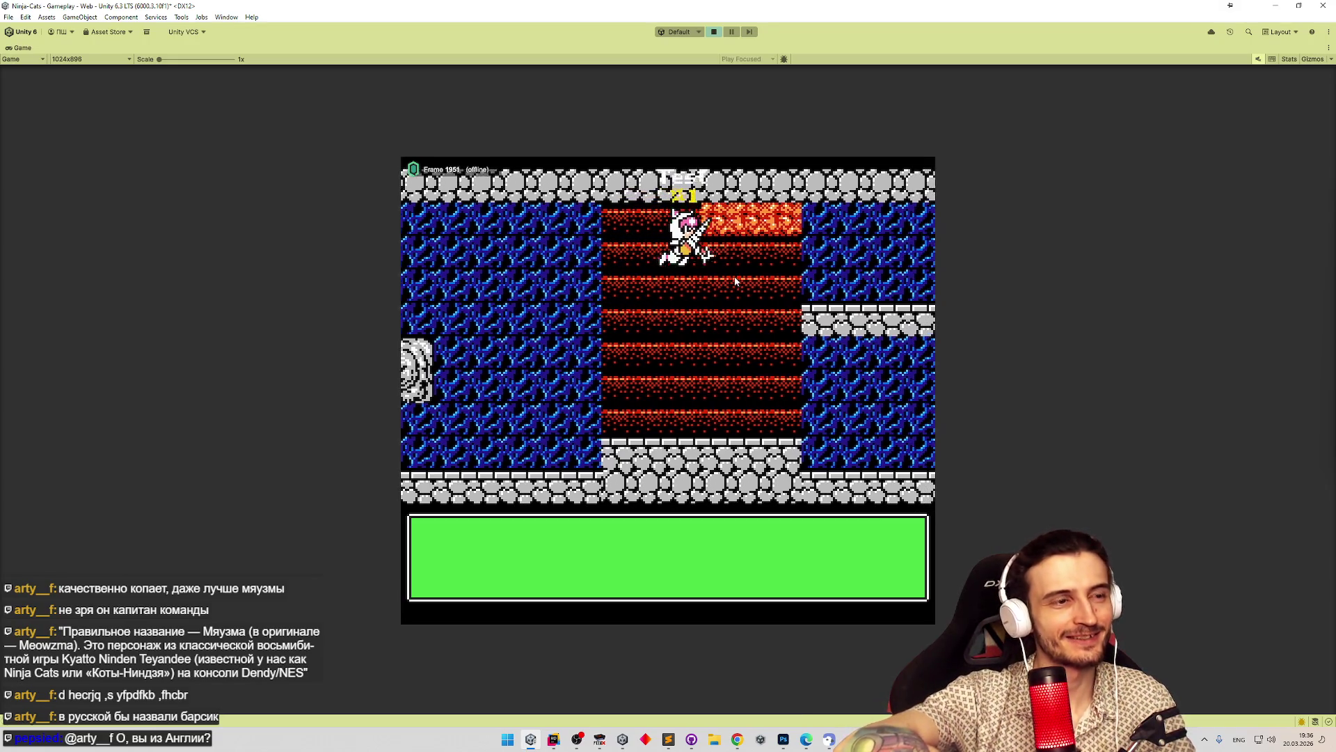
key("Right")
key("Left")
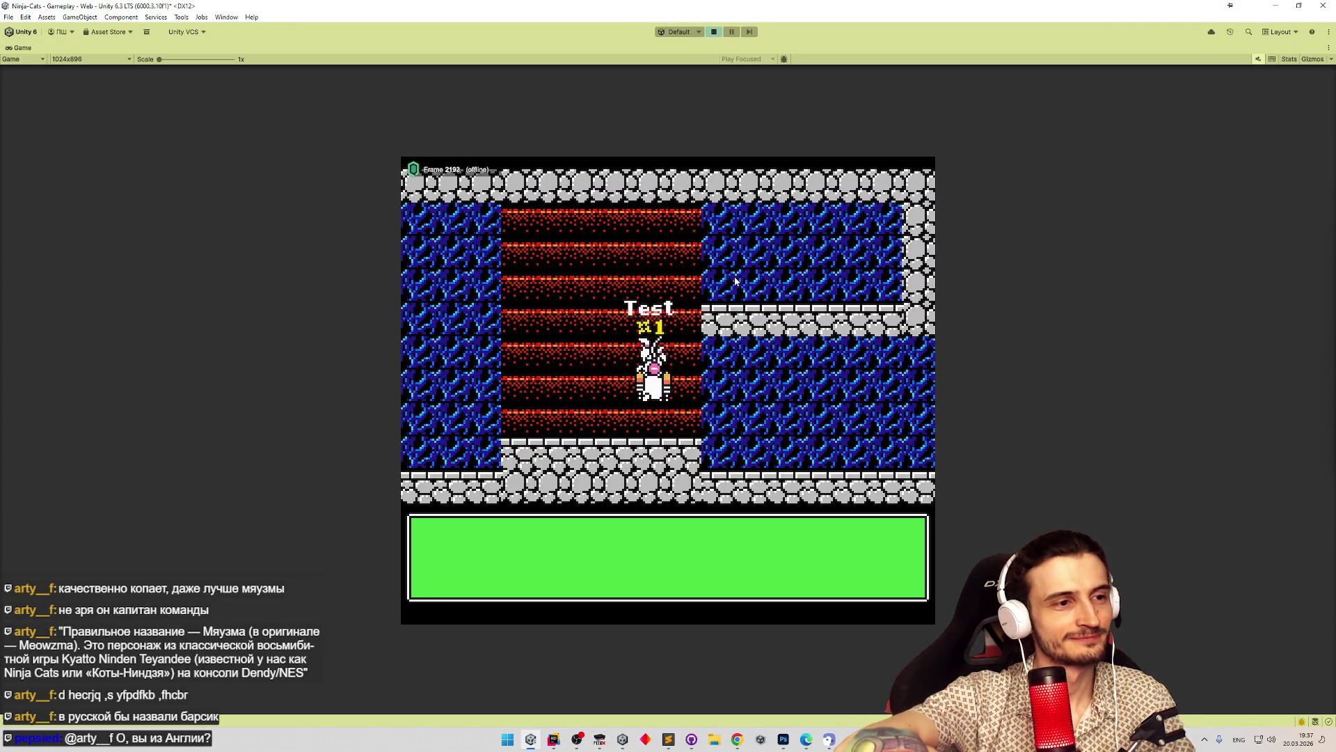
key("Left")
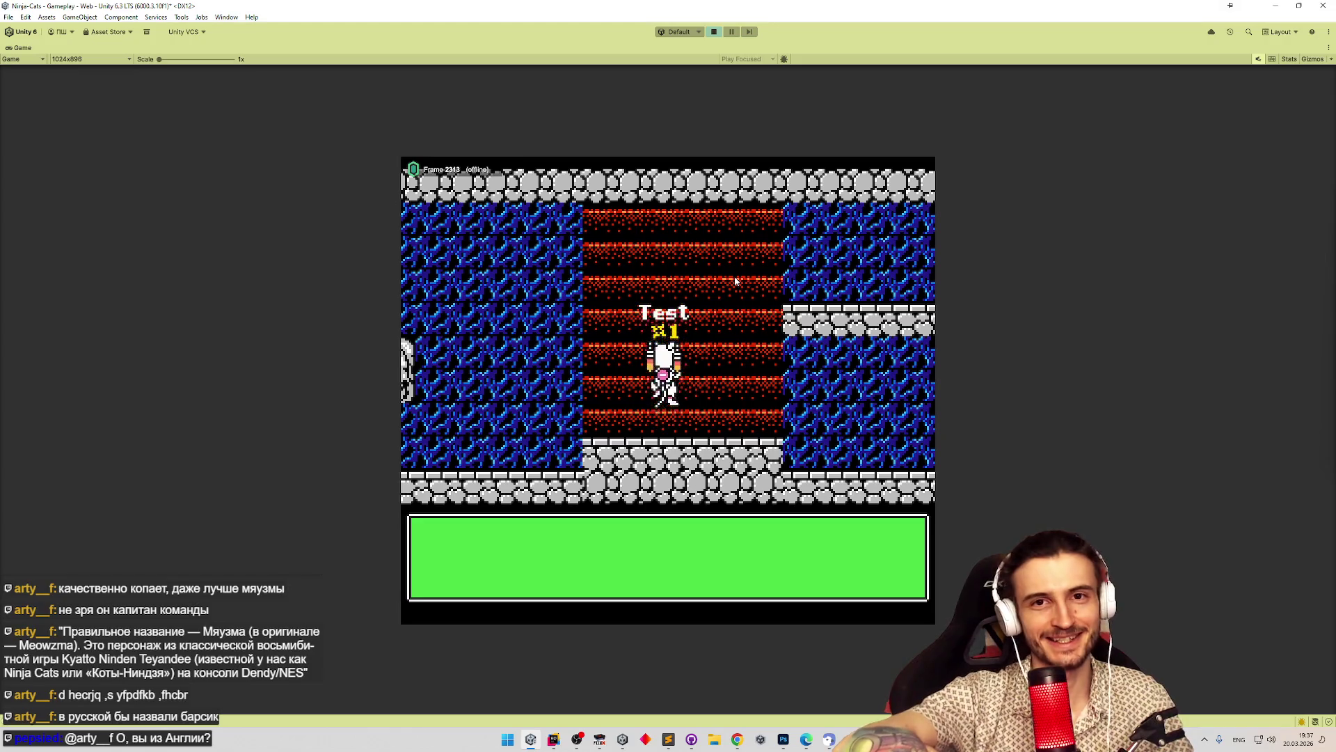
key("Right")
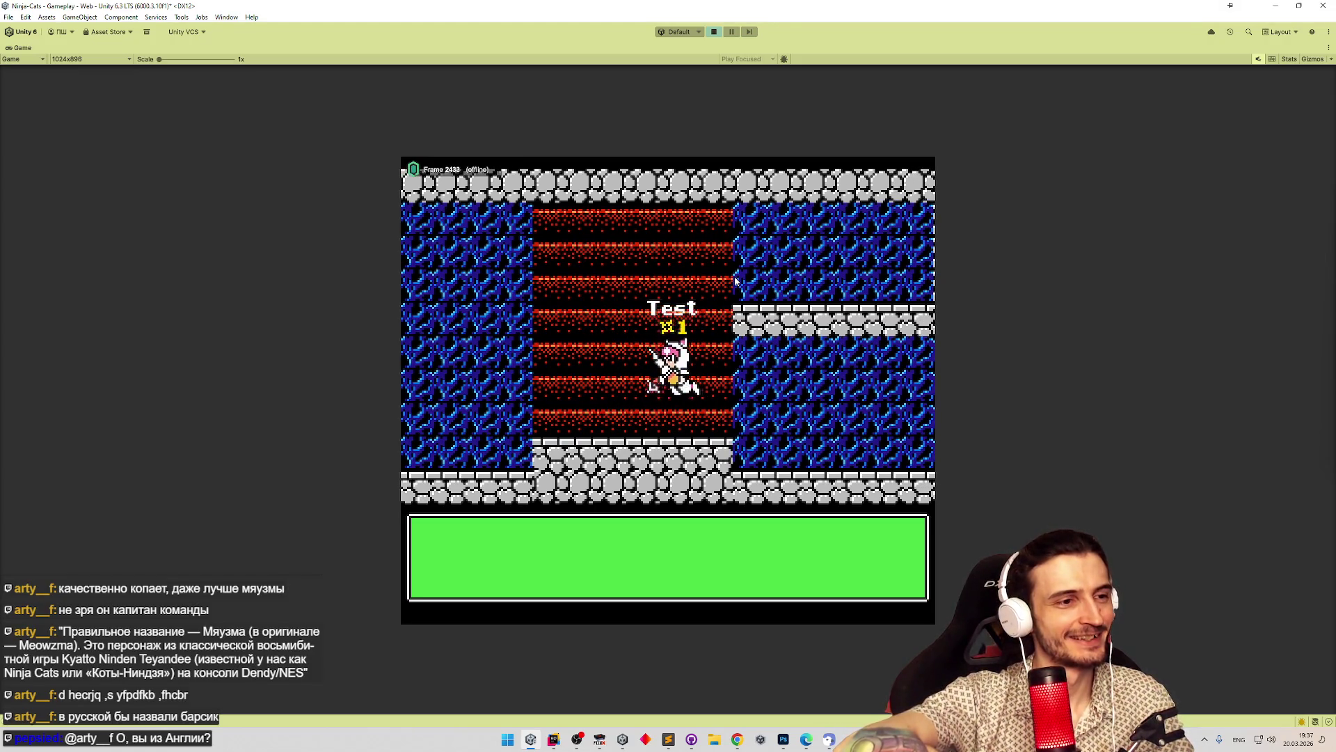
key("Left")
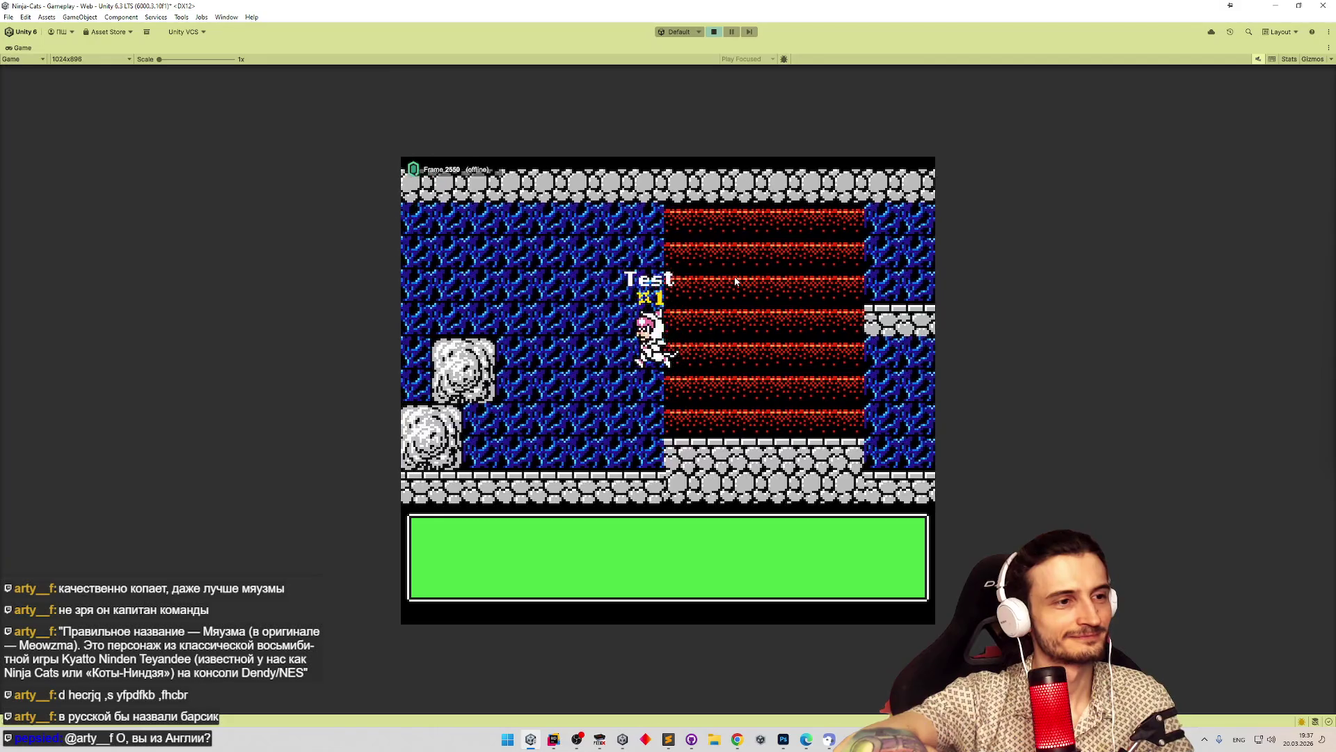
key("Right")
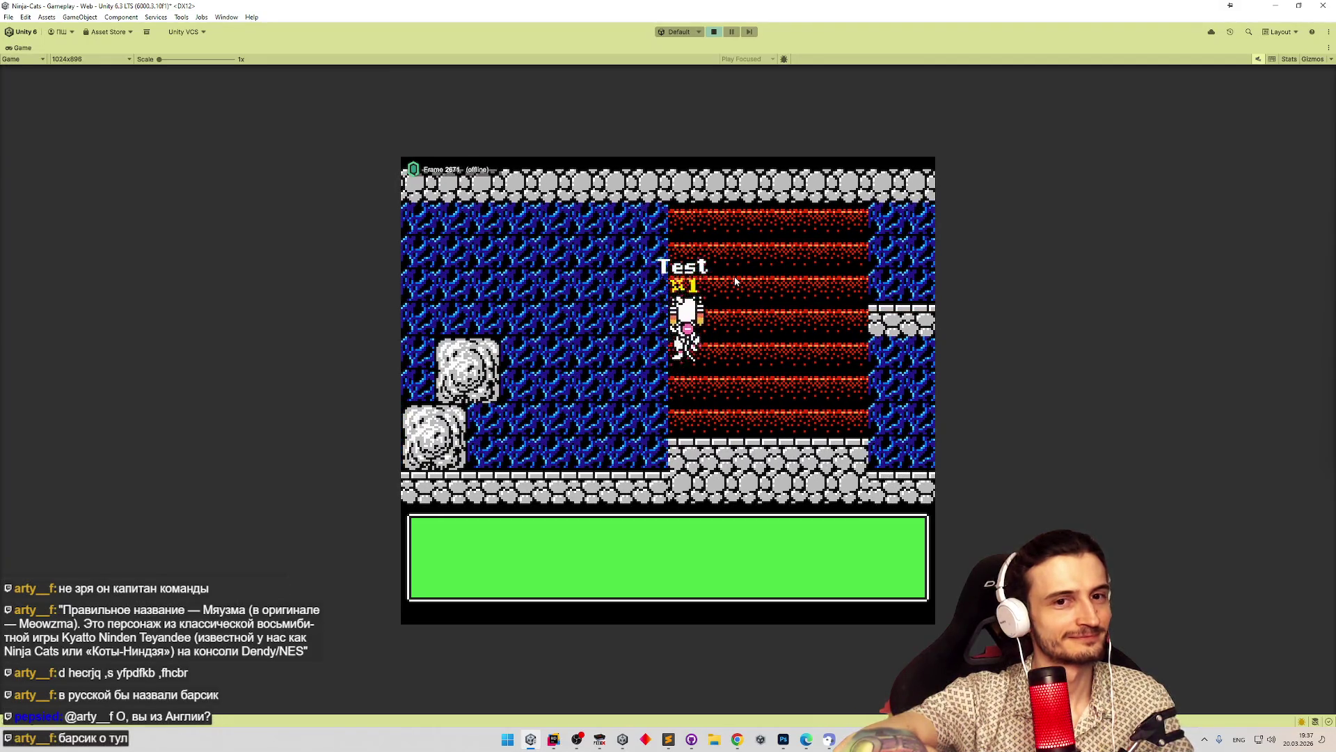
key("Up")
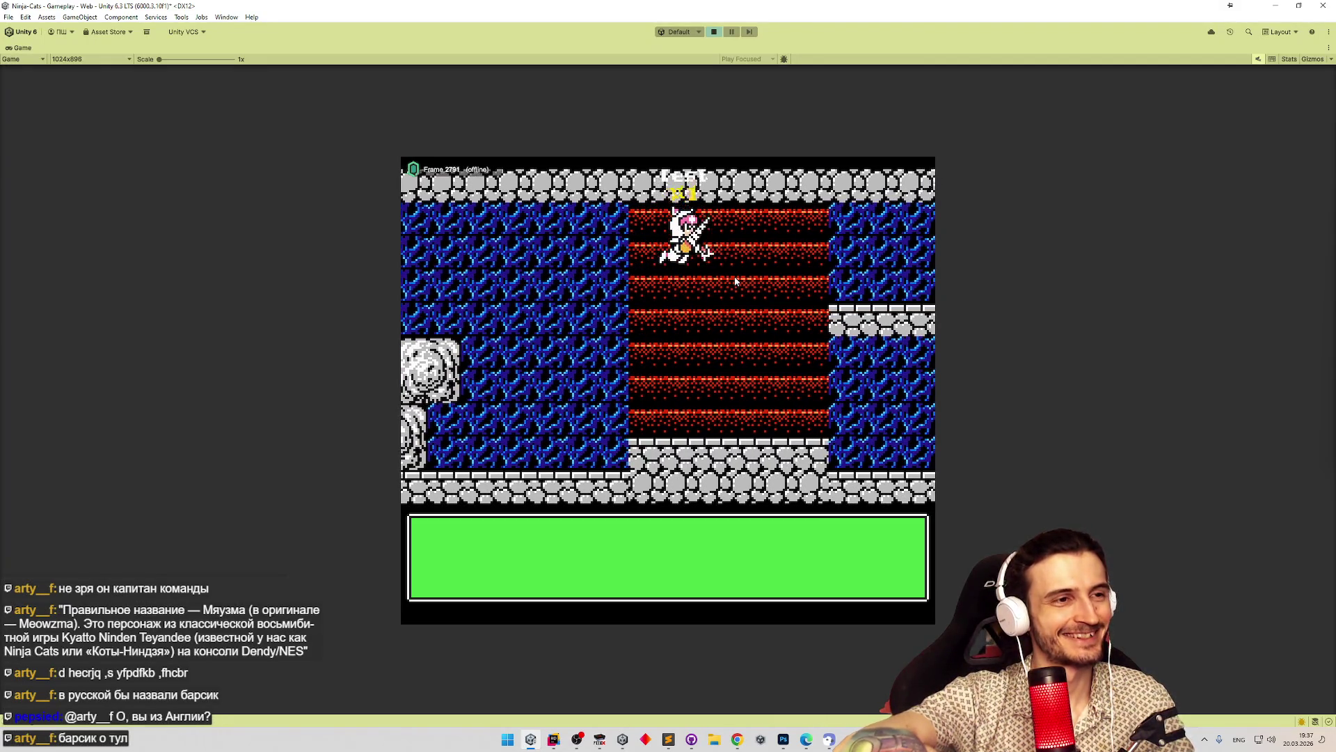
key("Right")
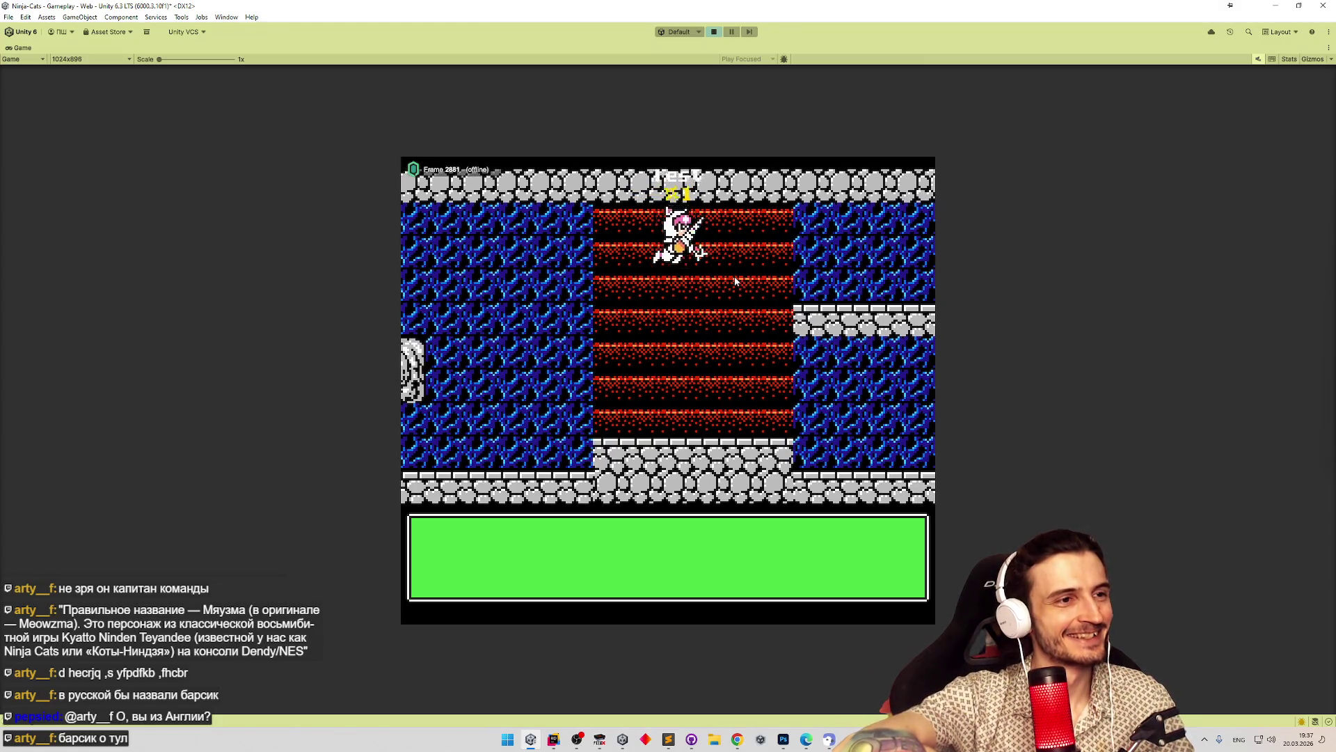
key("Right")
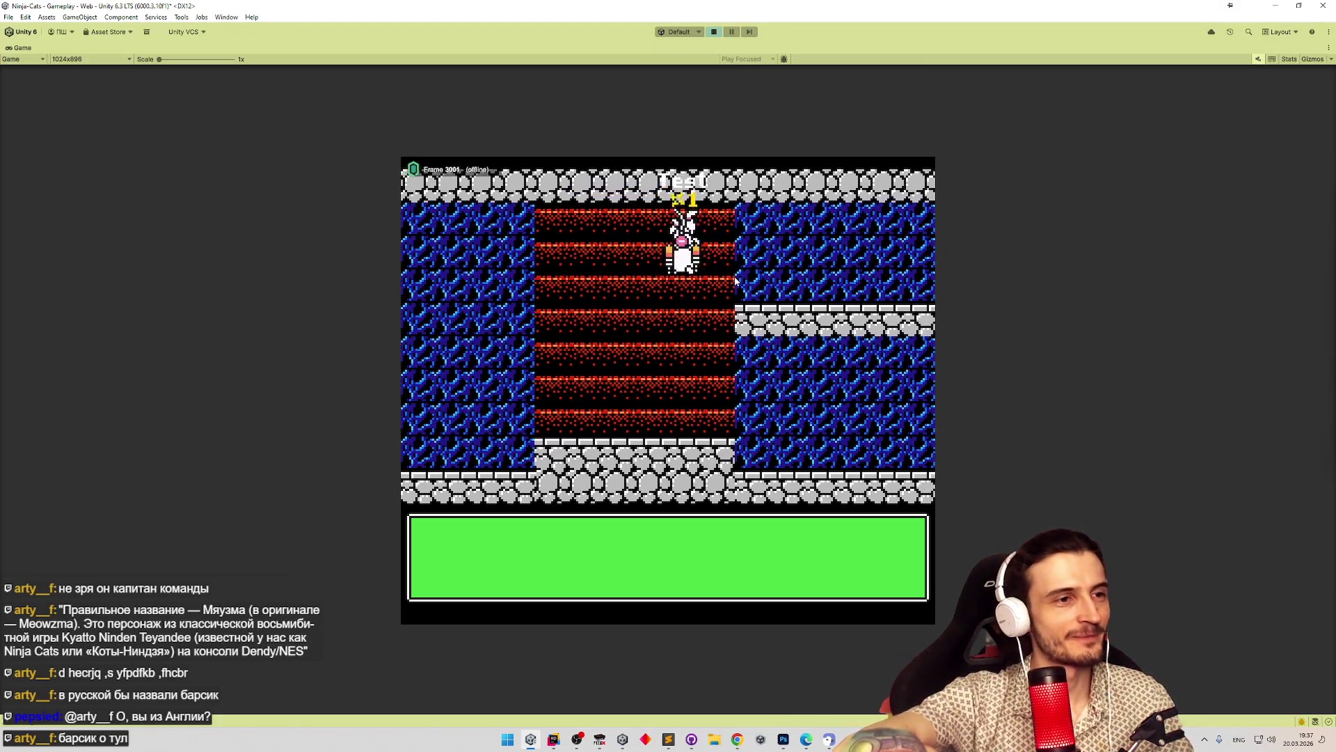
key("Right")
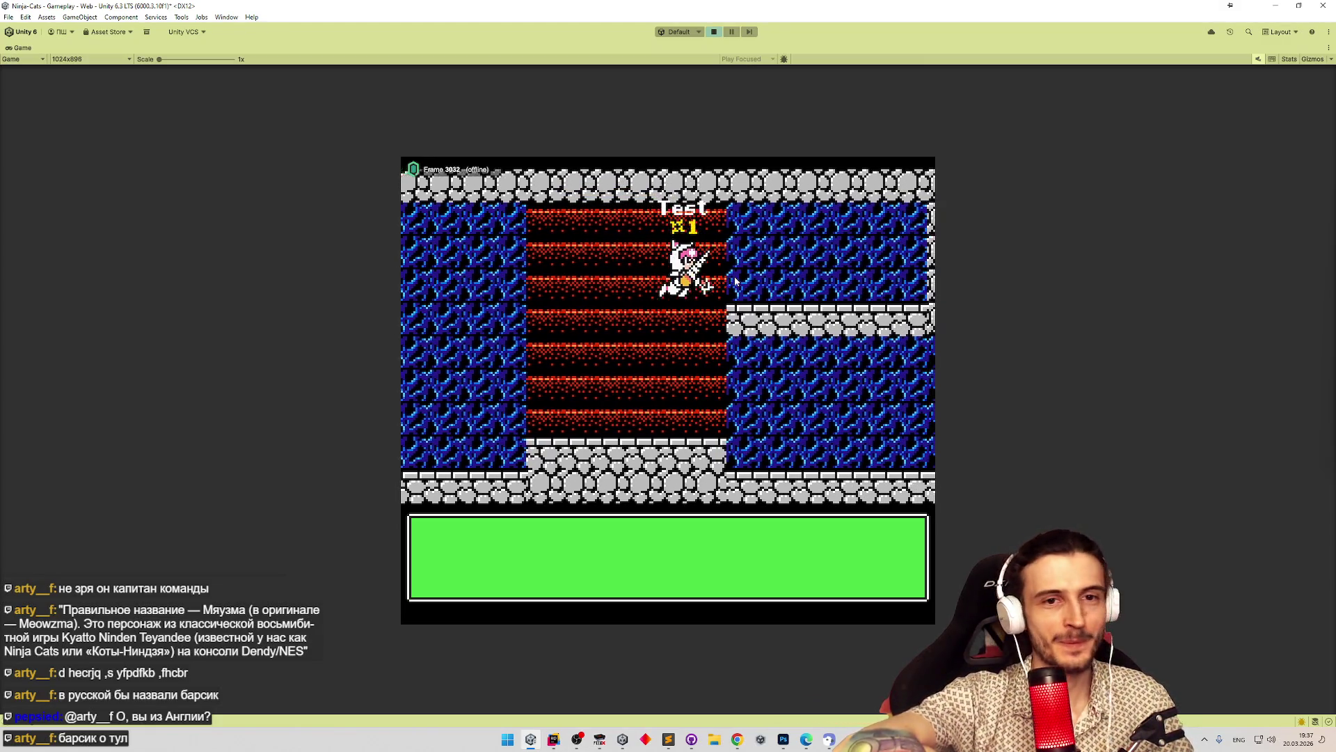
Test the cat's wall poses, sliding down and climbing back, then stop Play Mode.
key("Left")
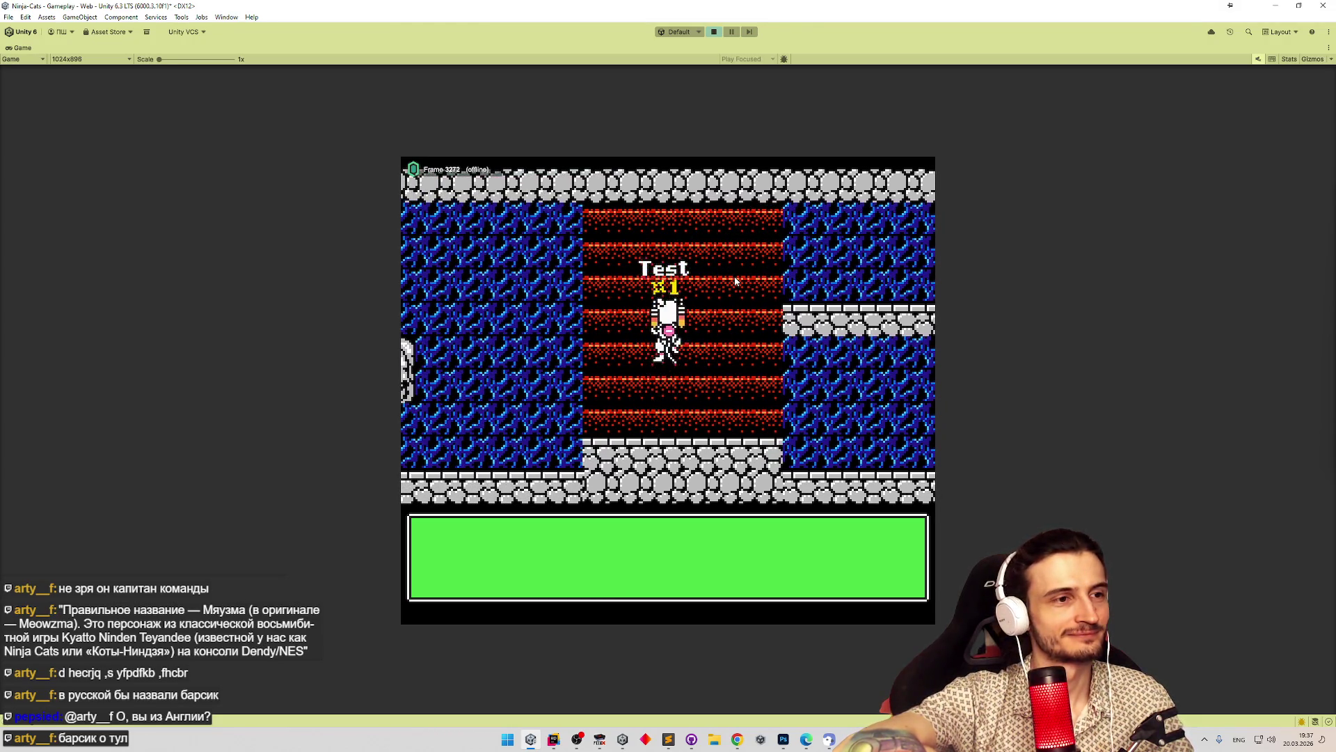
key("Right")
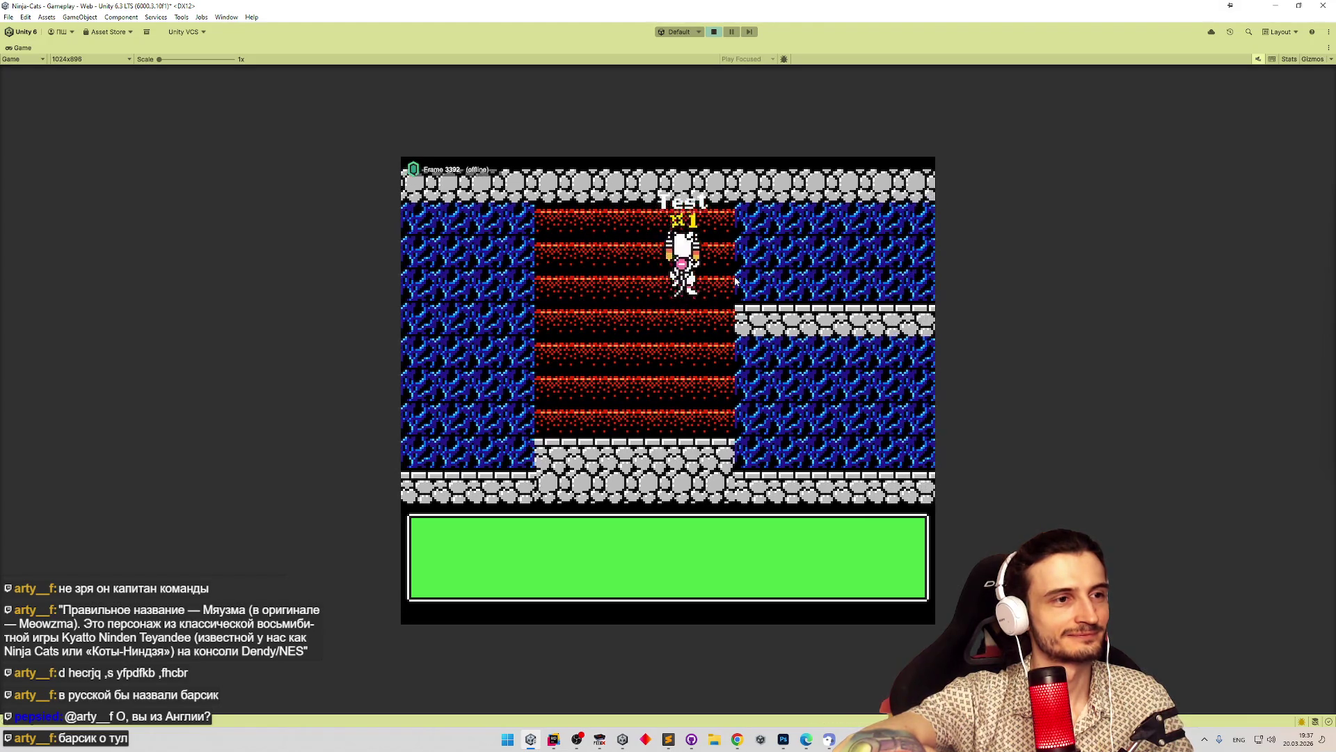
key("Left")
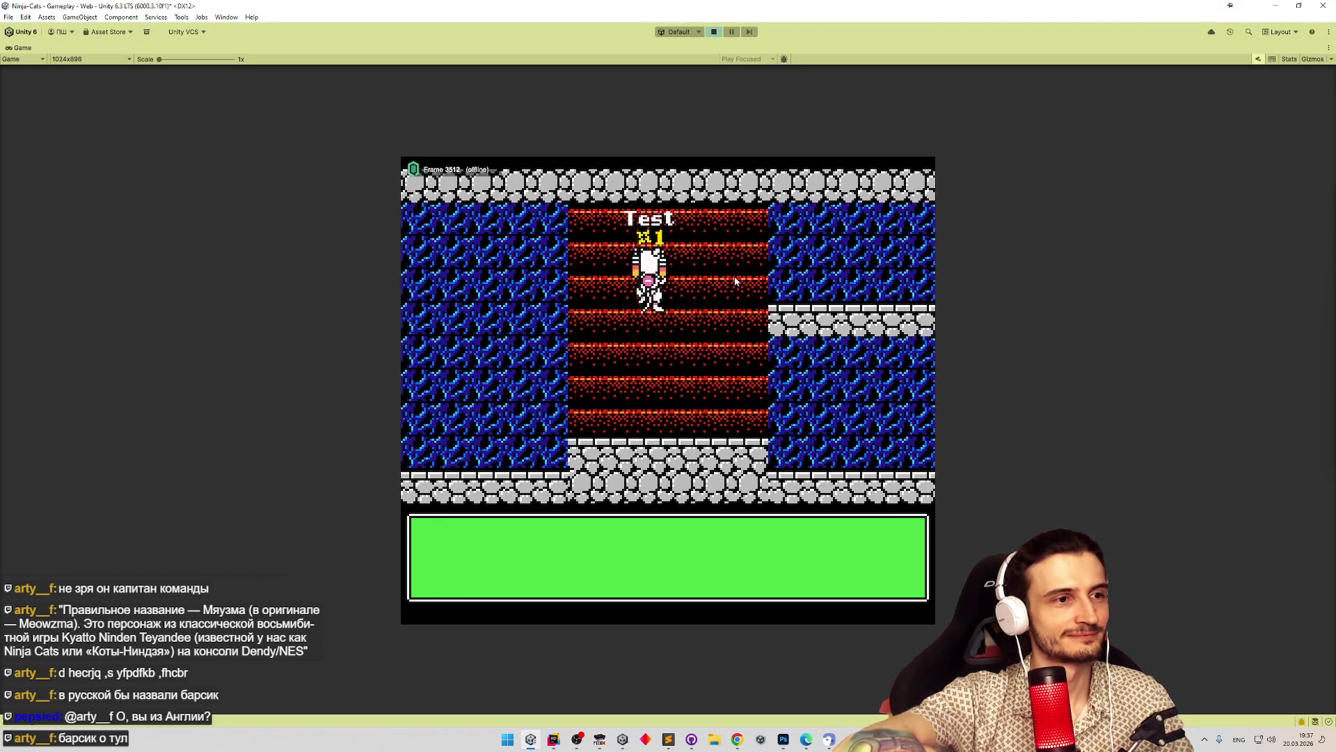
key("Down")
key("Up")
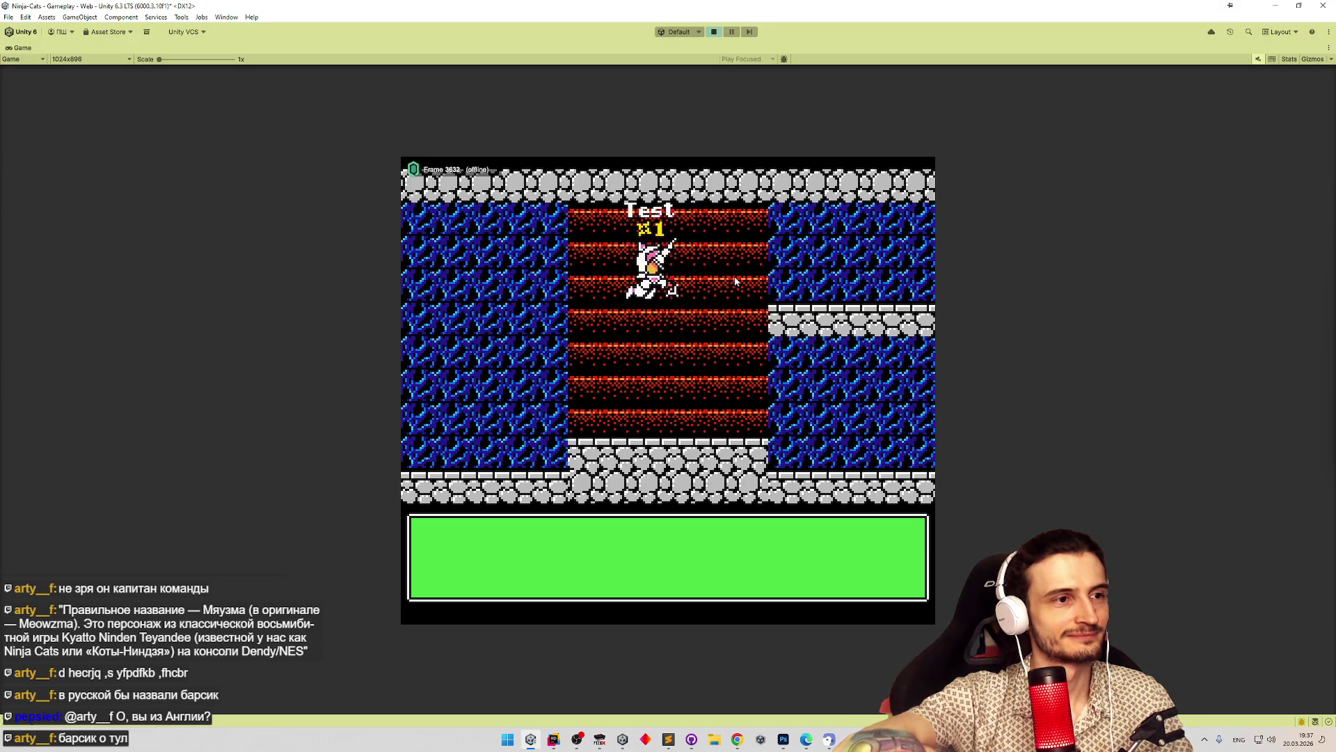
key("Left")
key("ctrl+p")
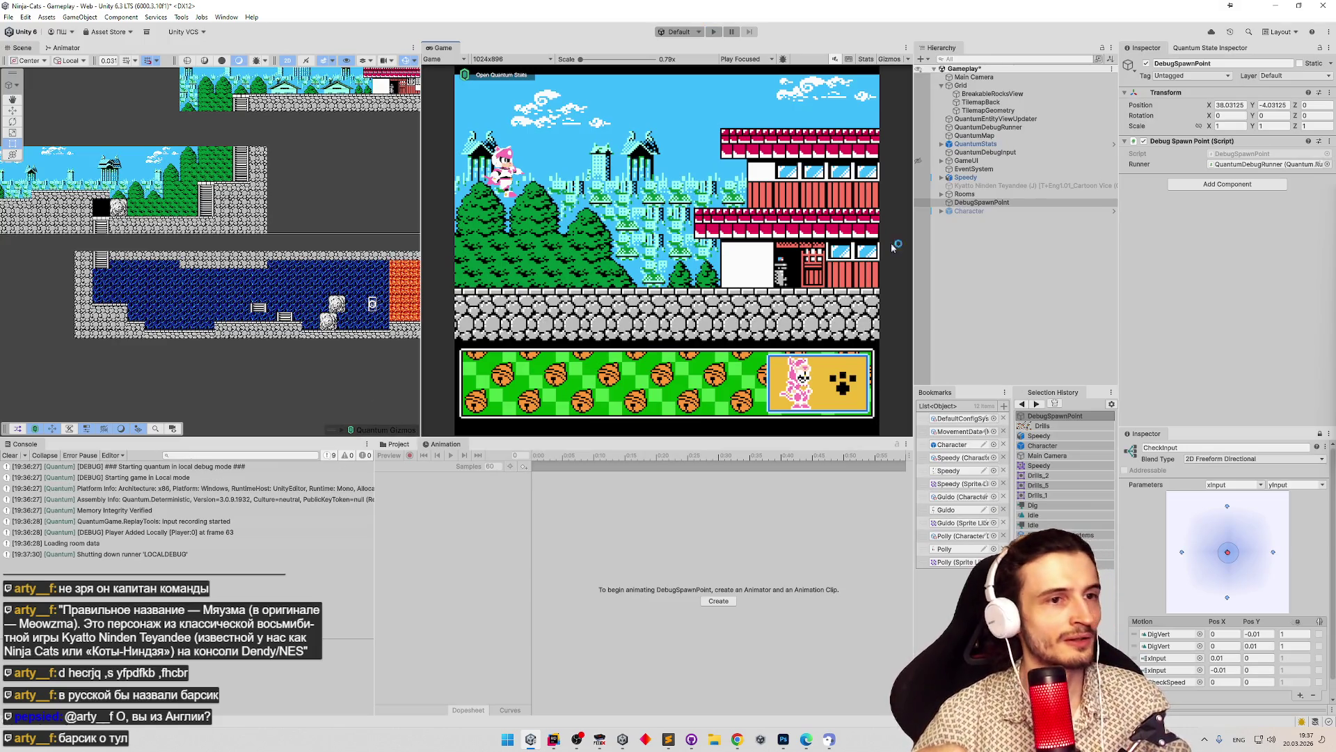
Open the Character prefab, review the DigHorzMove then DigHorz clips, and start Play Mode.
double_click(952, 445)
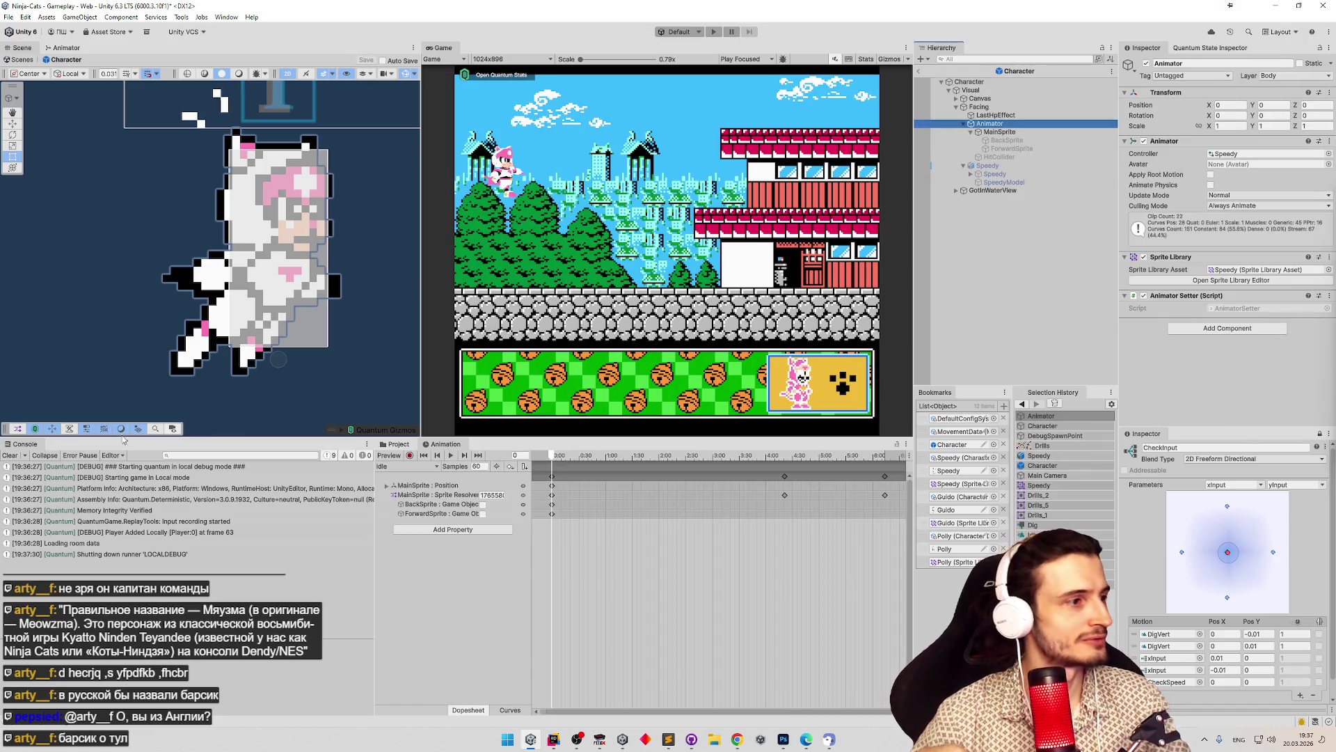
left_click(421, 467)
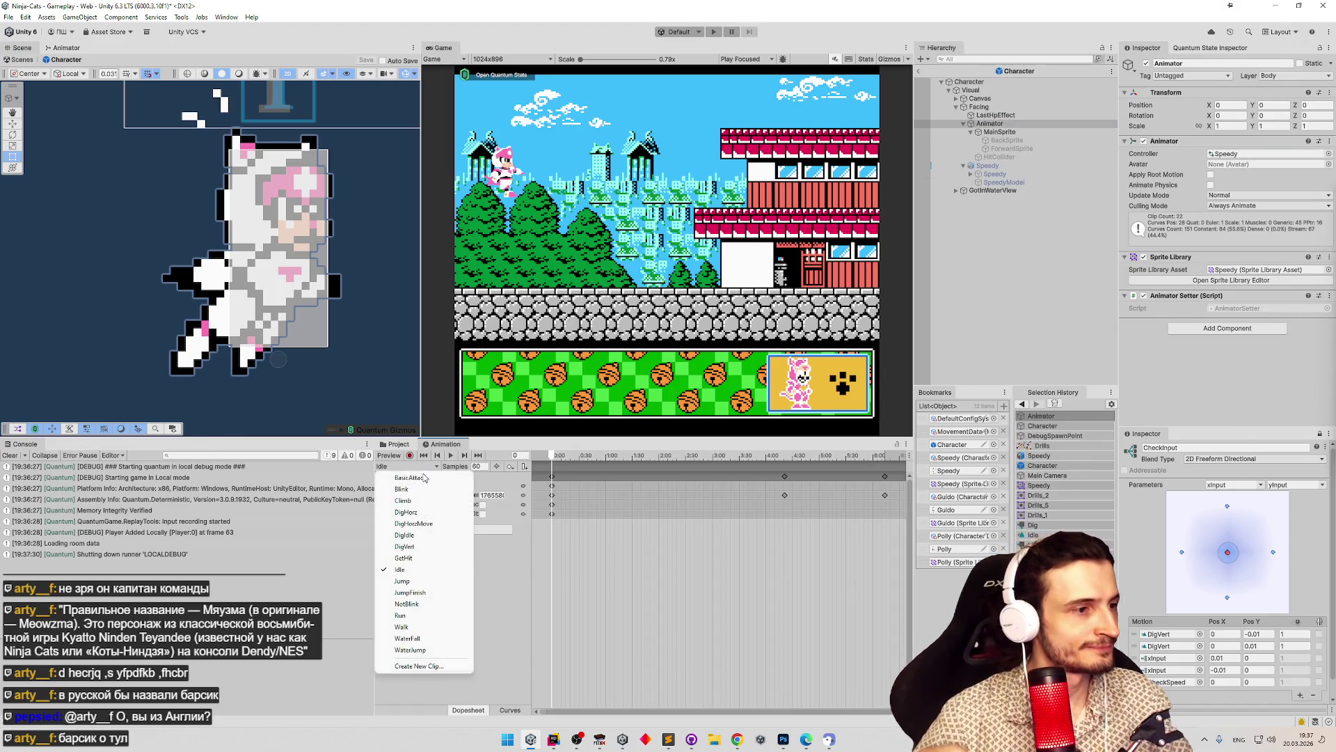
left_click(431, 524)
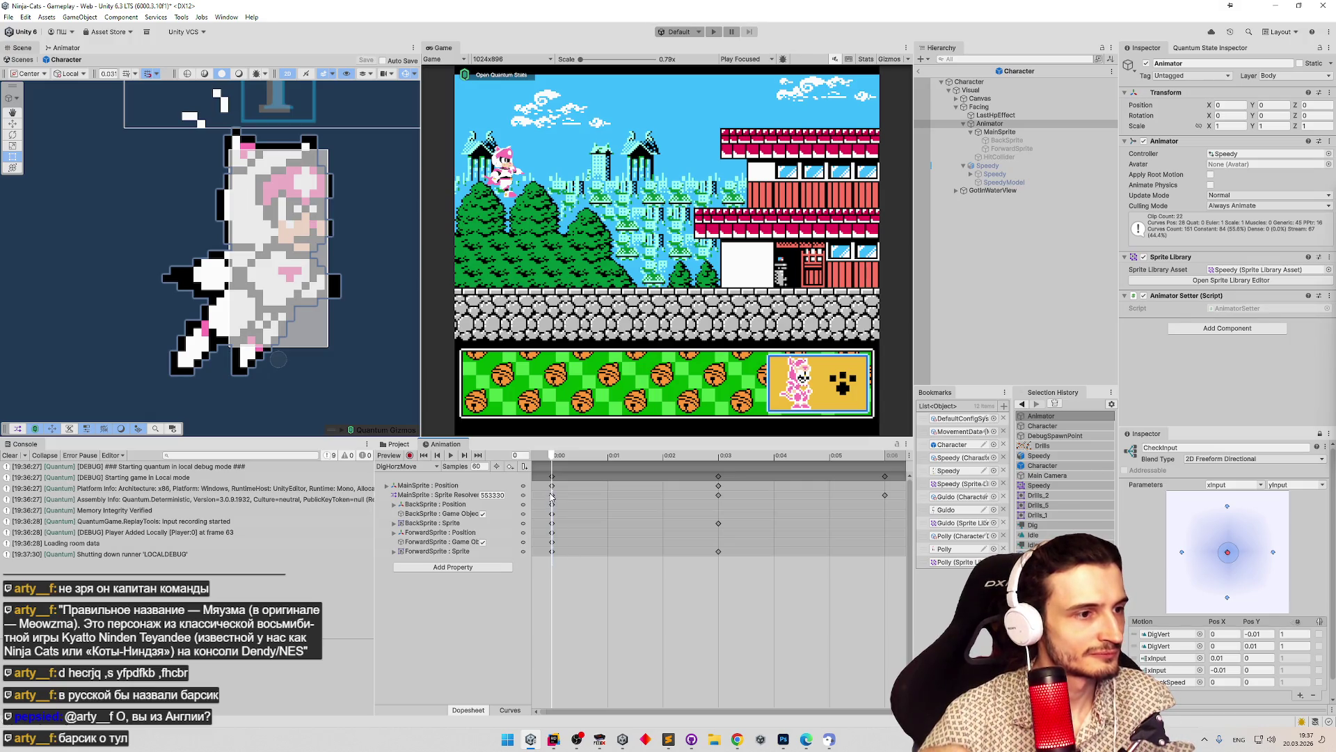
left_click(551, 492)
left_click(390, 468)
left_click(424, 513)
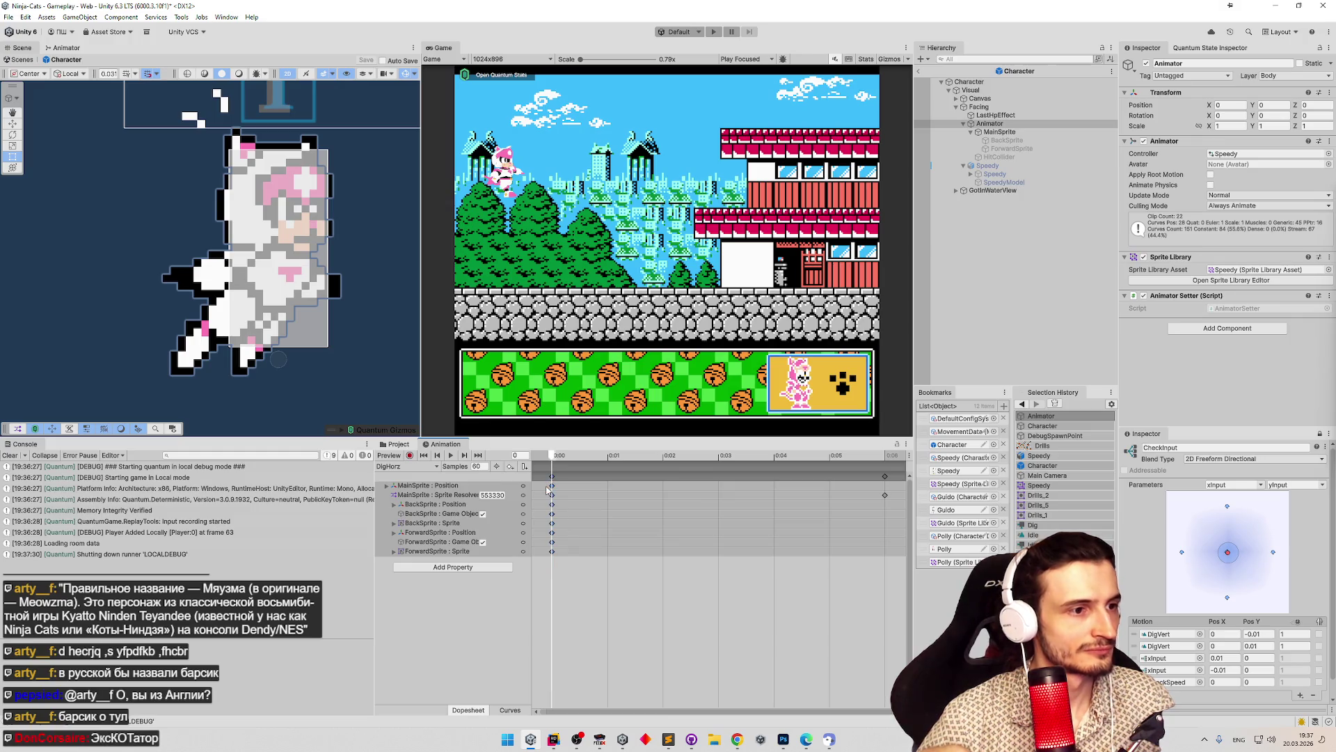
key("ctrl+p")
left_click(675, 405)
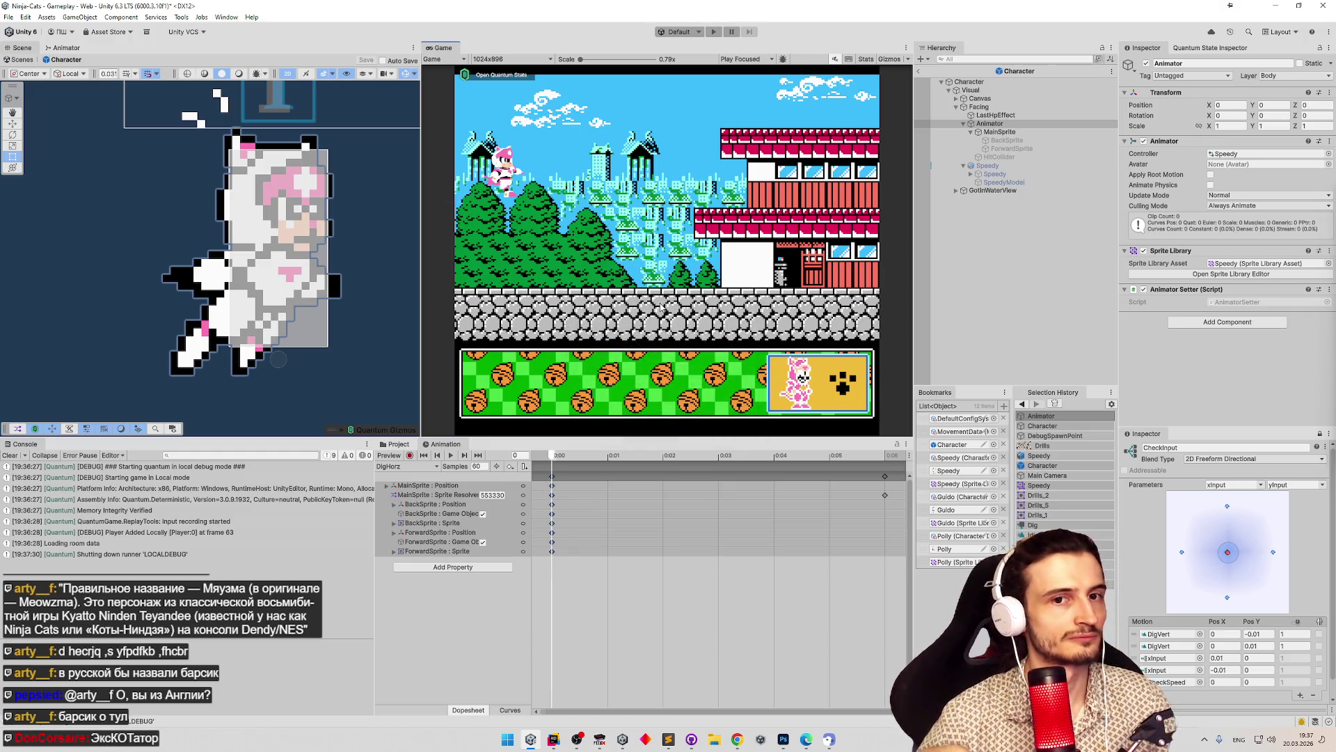
Run the cat up, across the ceiling and down the lava wall, then stop Play Mode.
key("shift+space")
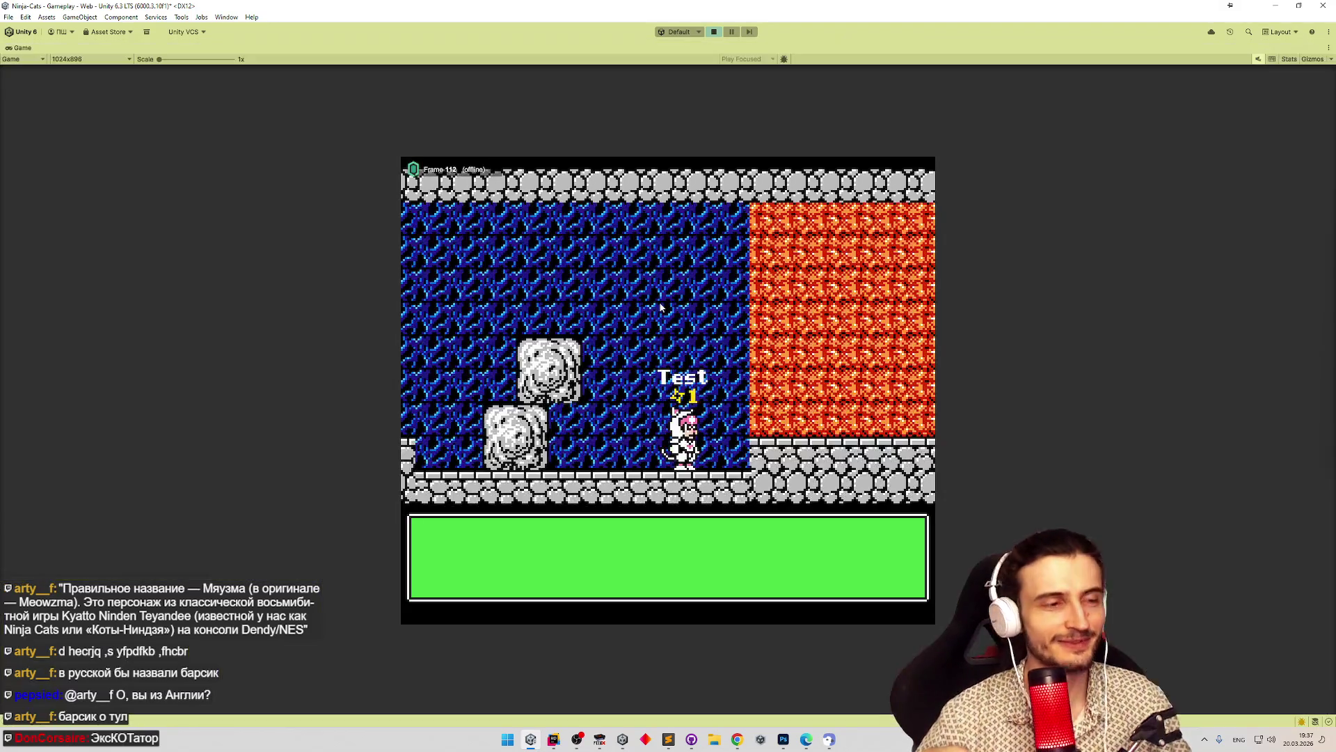
key("Right")
key("Up")
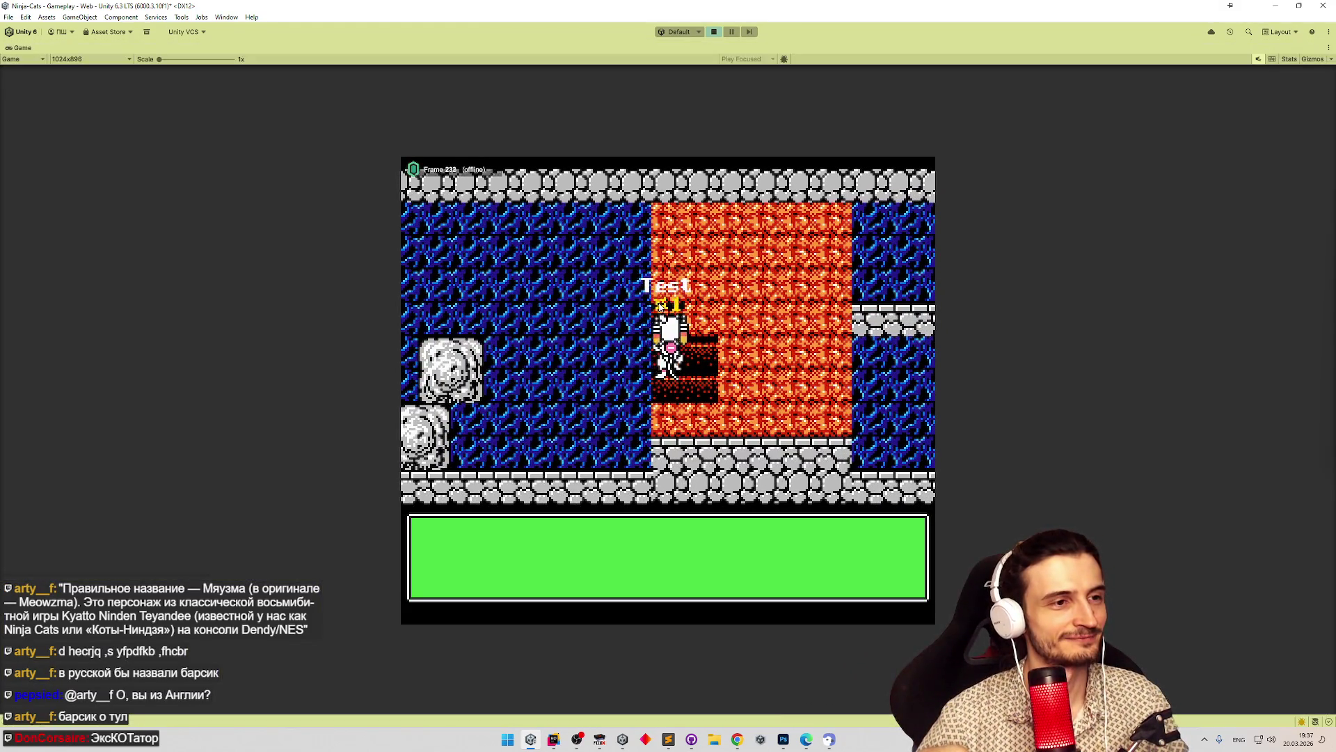
key("Right")
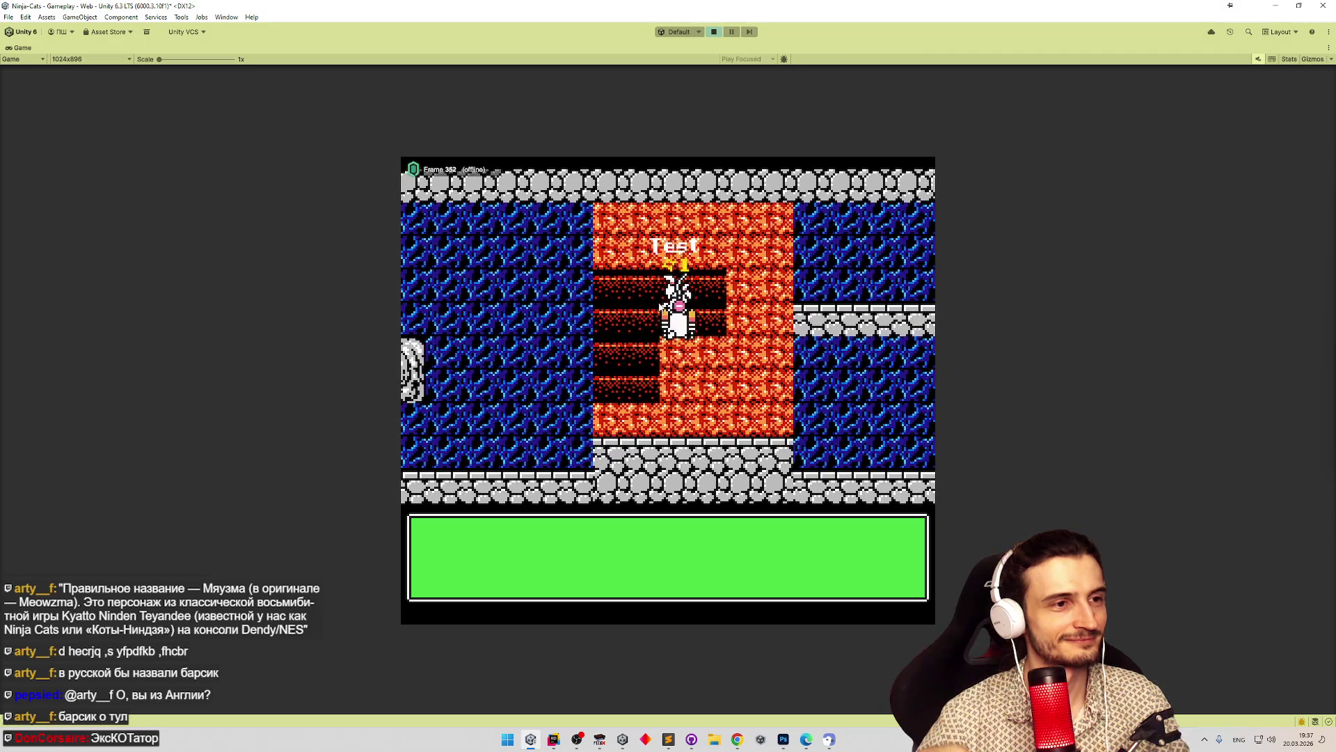
key("Right")
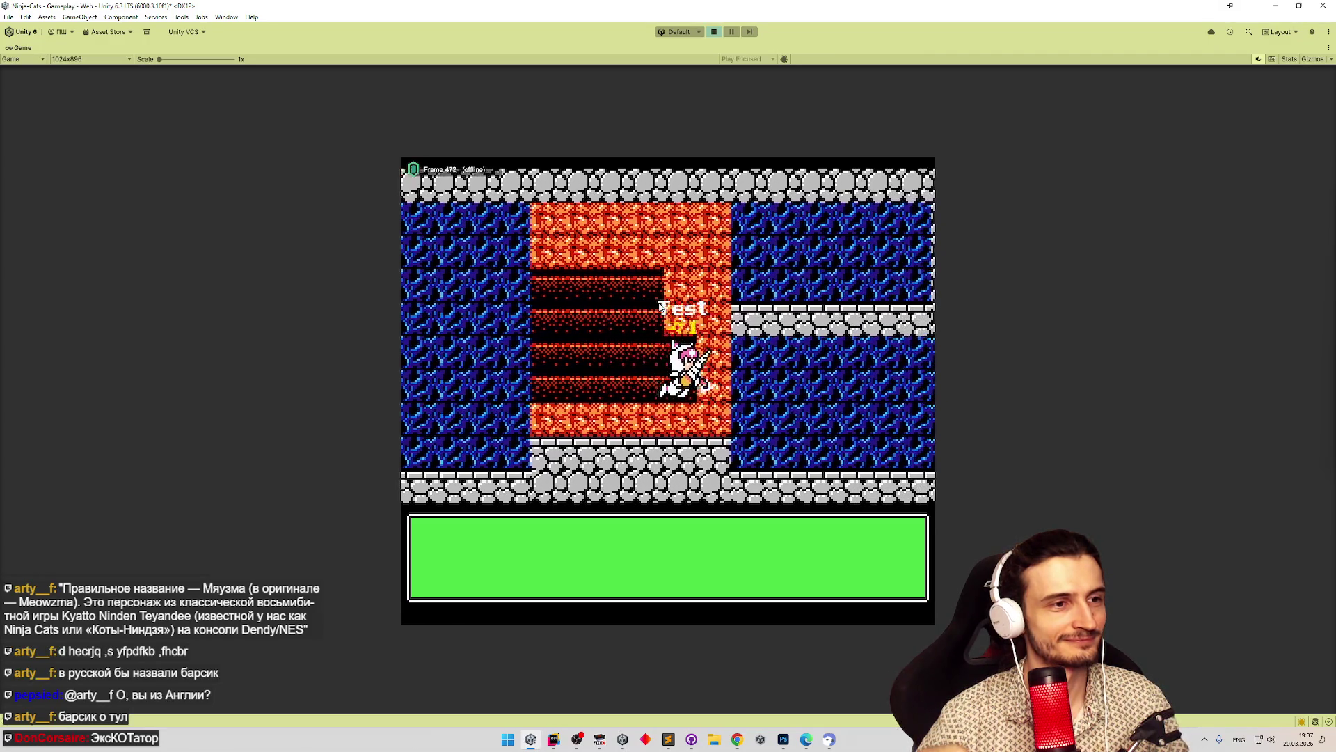
key("Up")
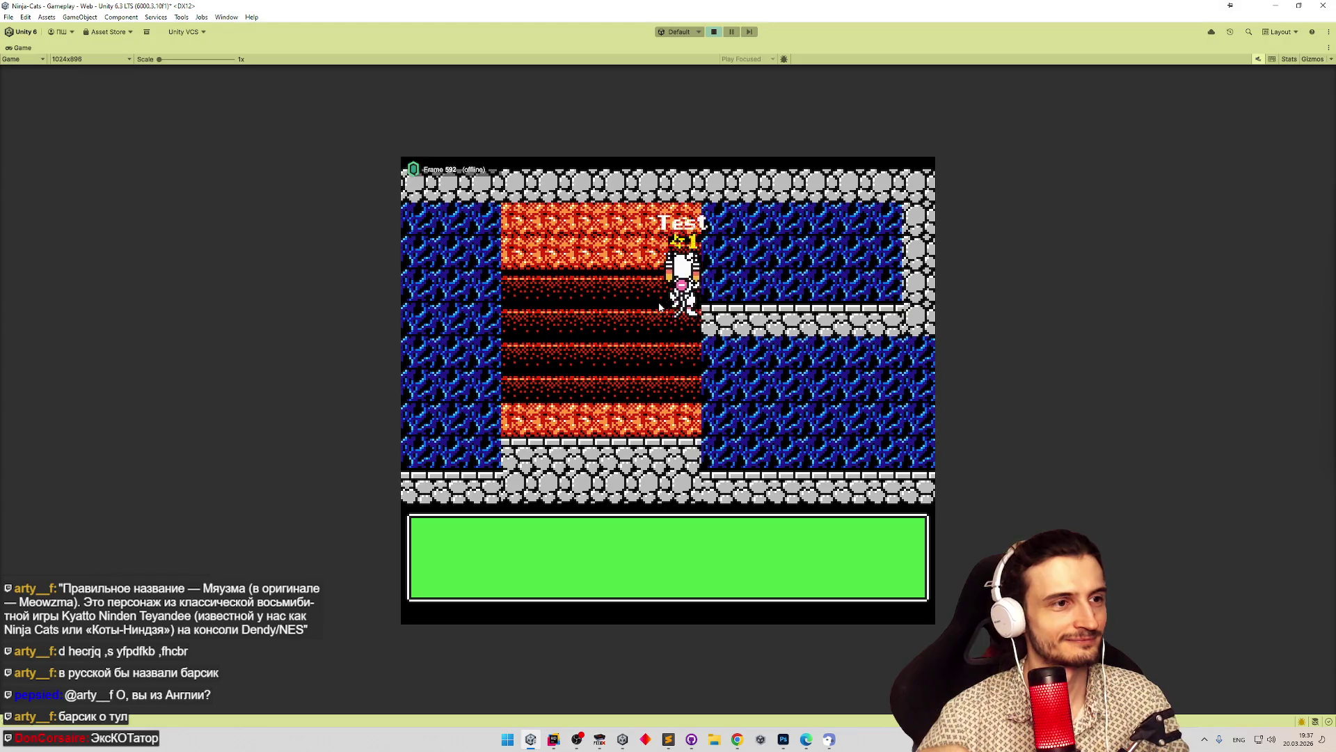
key("Left")
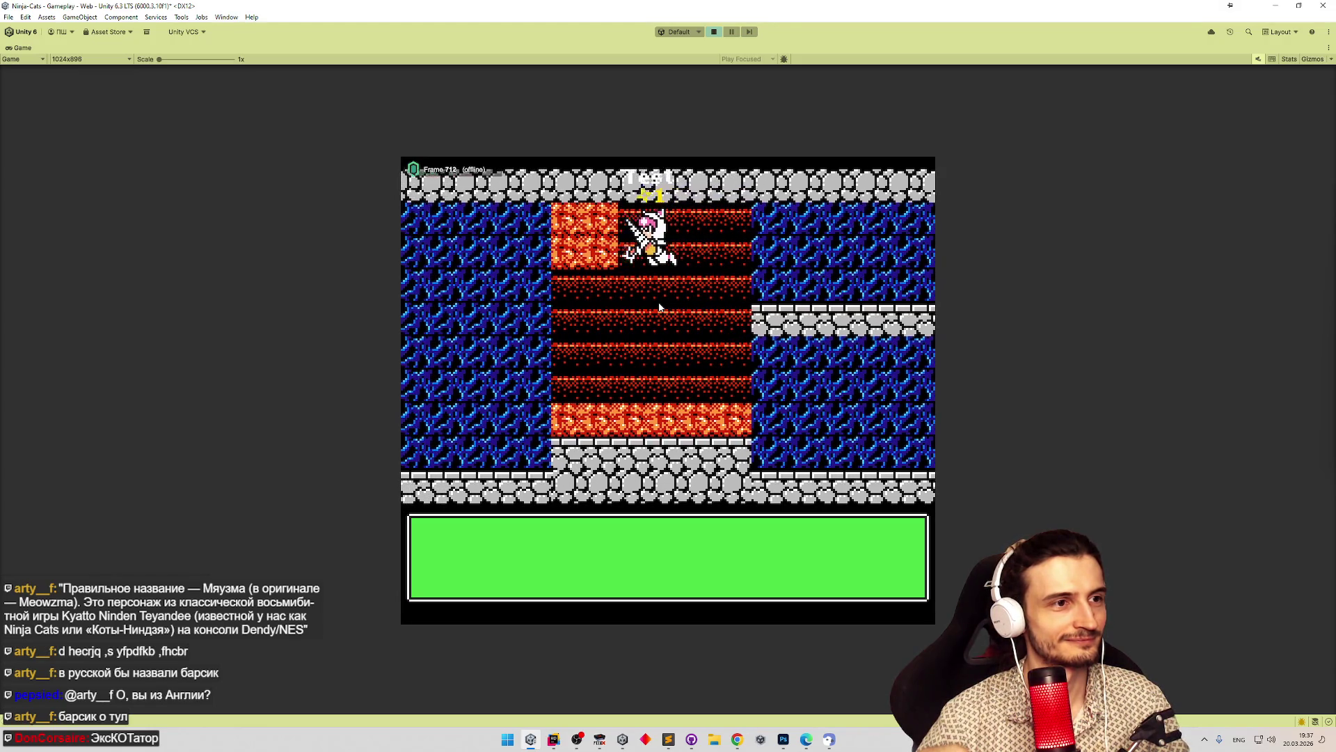
key("Down")
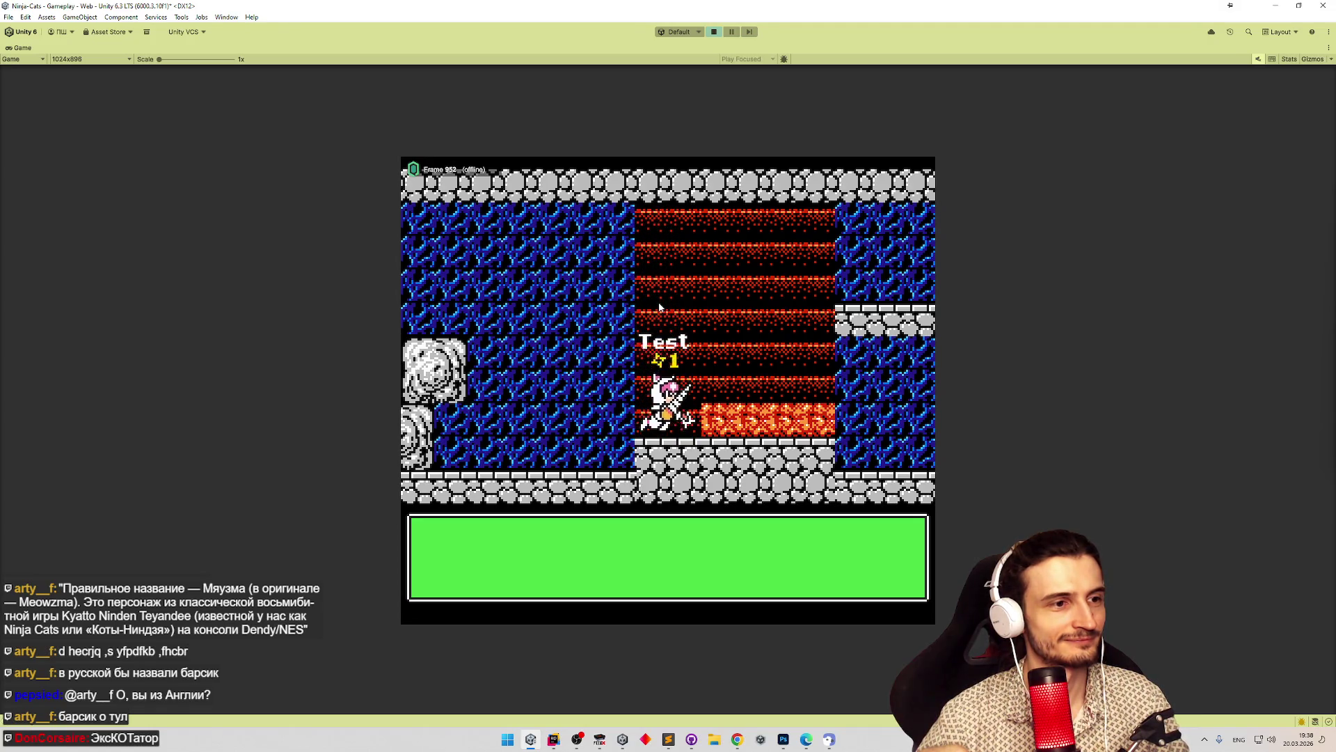
key("Right")
key("Right")
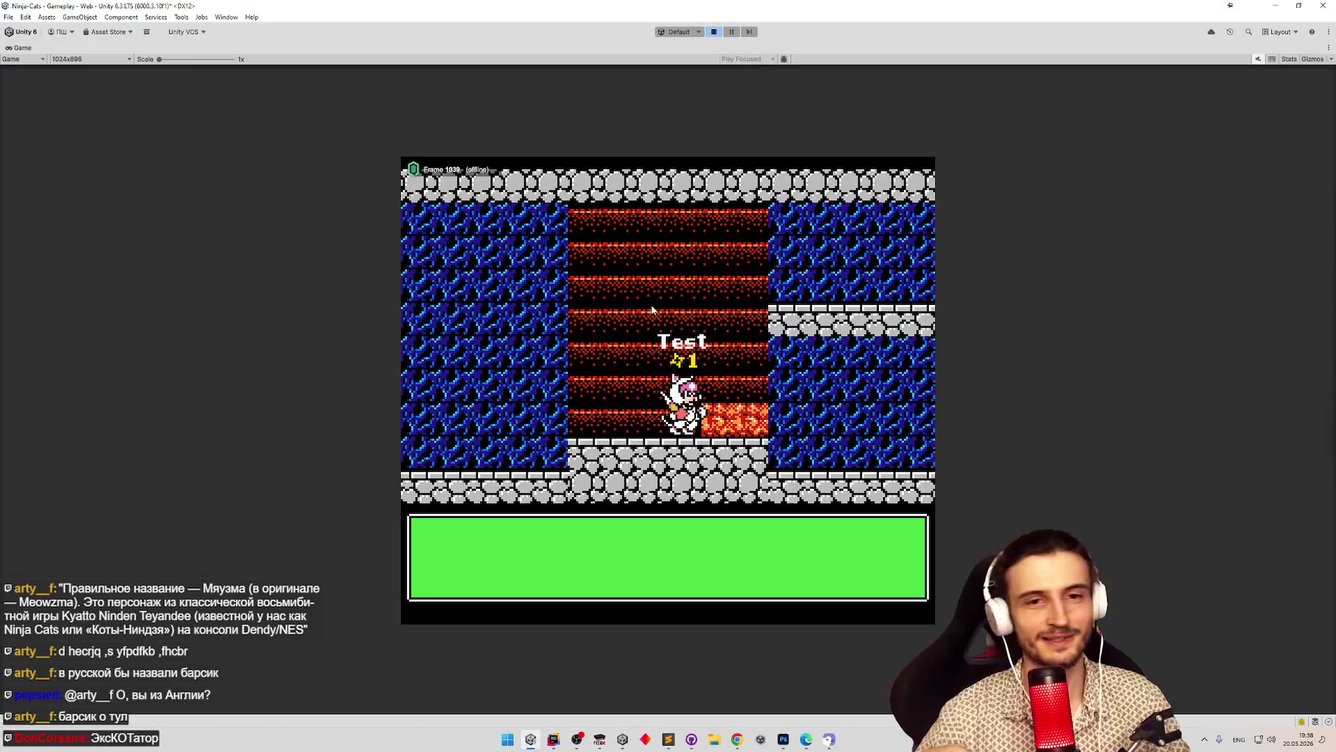
key("ctrl+p")
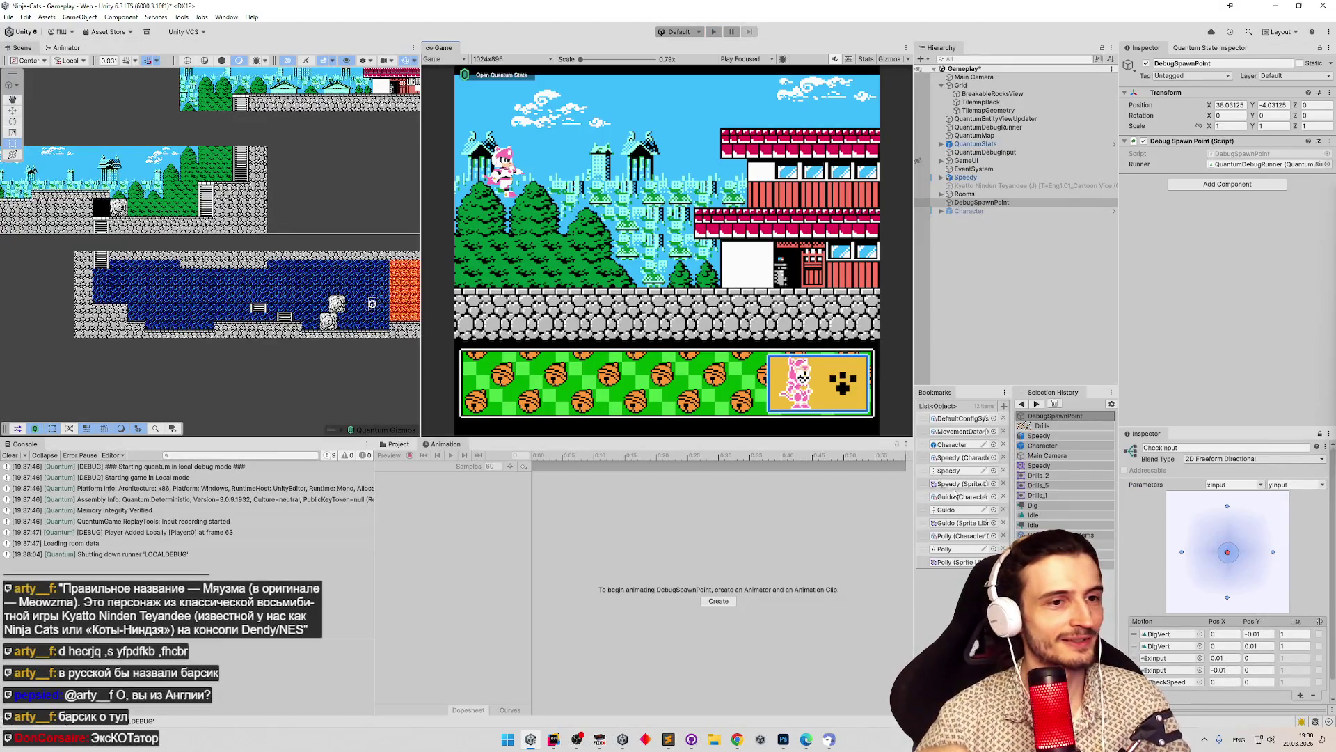
Open the Character prefab, select Animator, and switch the timeline to DigHorzMove.
double_click(951, 444)
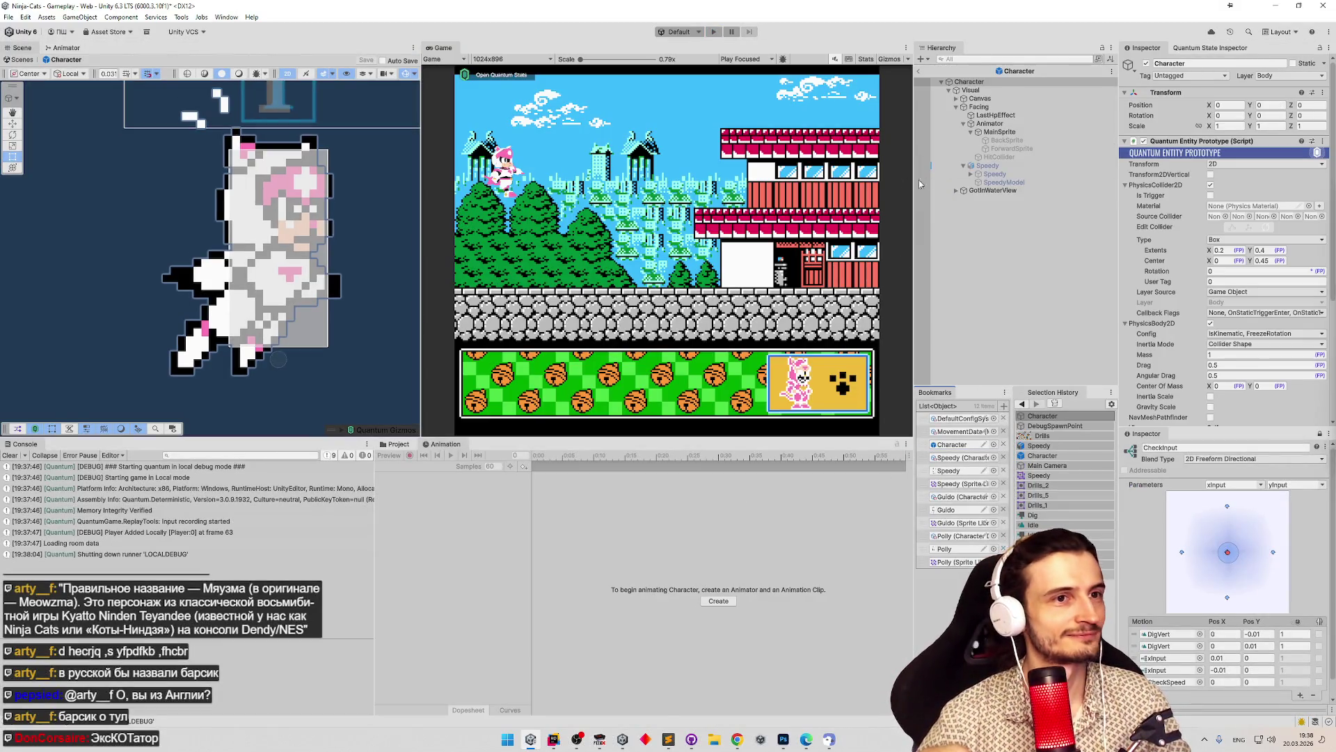
left_click(989, 124)
left_click(405, 466)
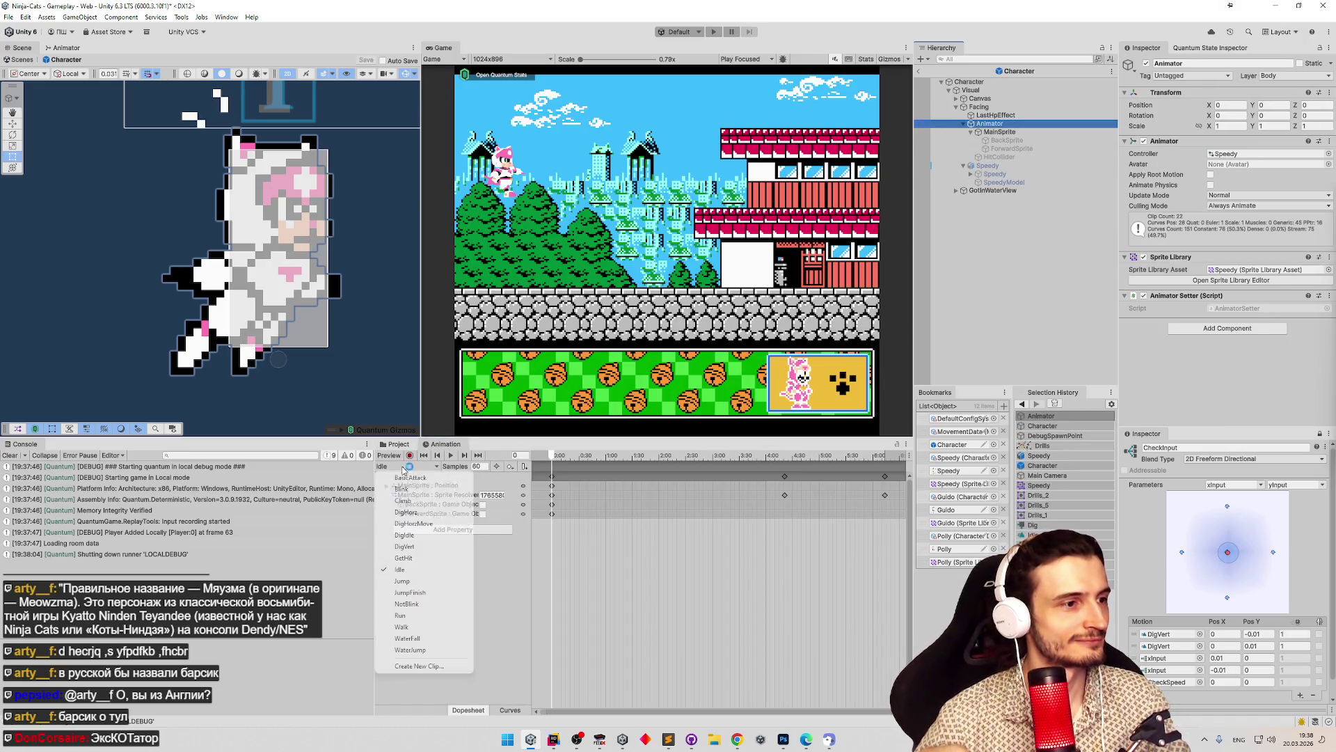
left_click(413, 523)
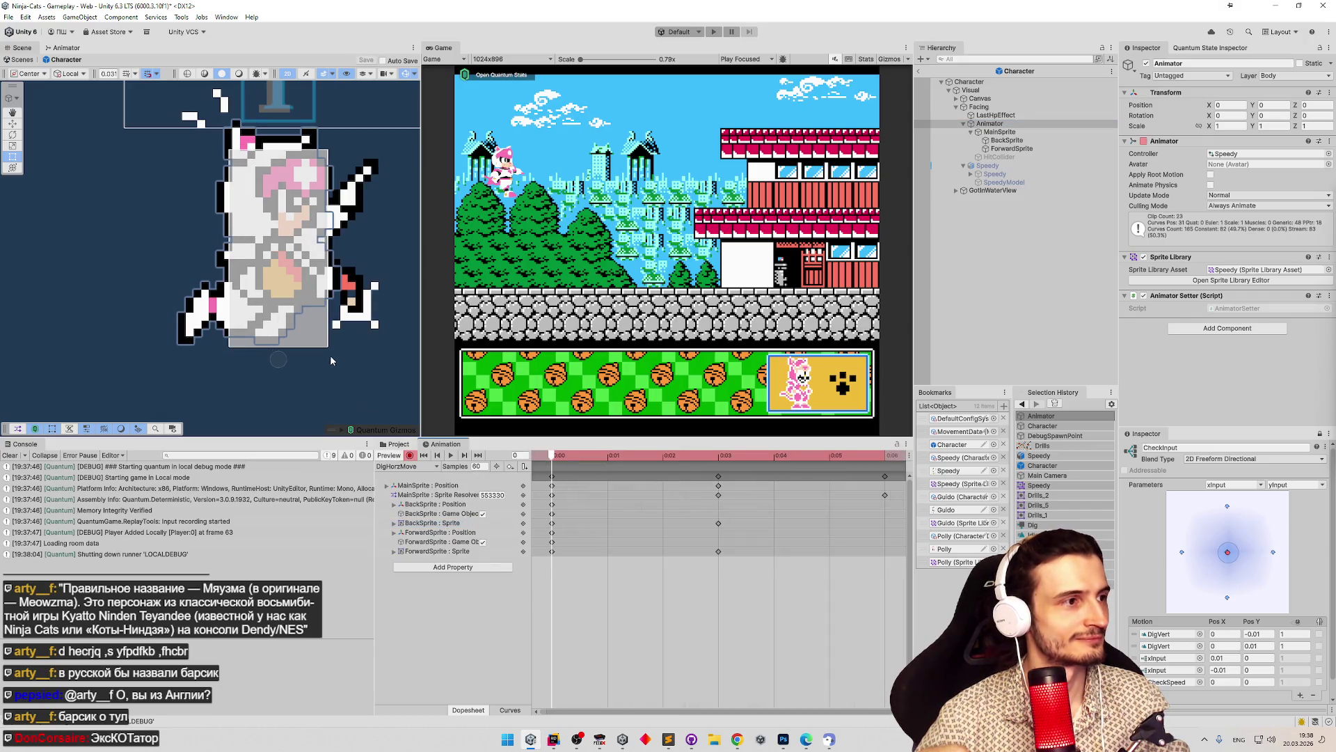
Shift ForwardSprite left to X 0.09375, try X 0.0625, then settle back at 0.09375.
left_click_drag(331, 359, 314, 369)
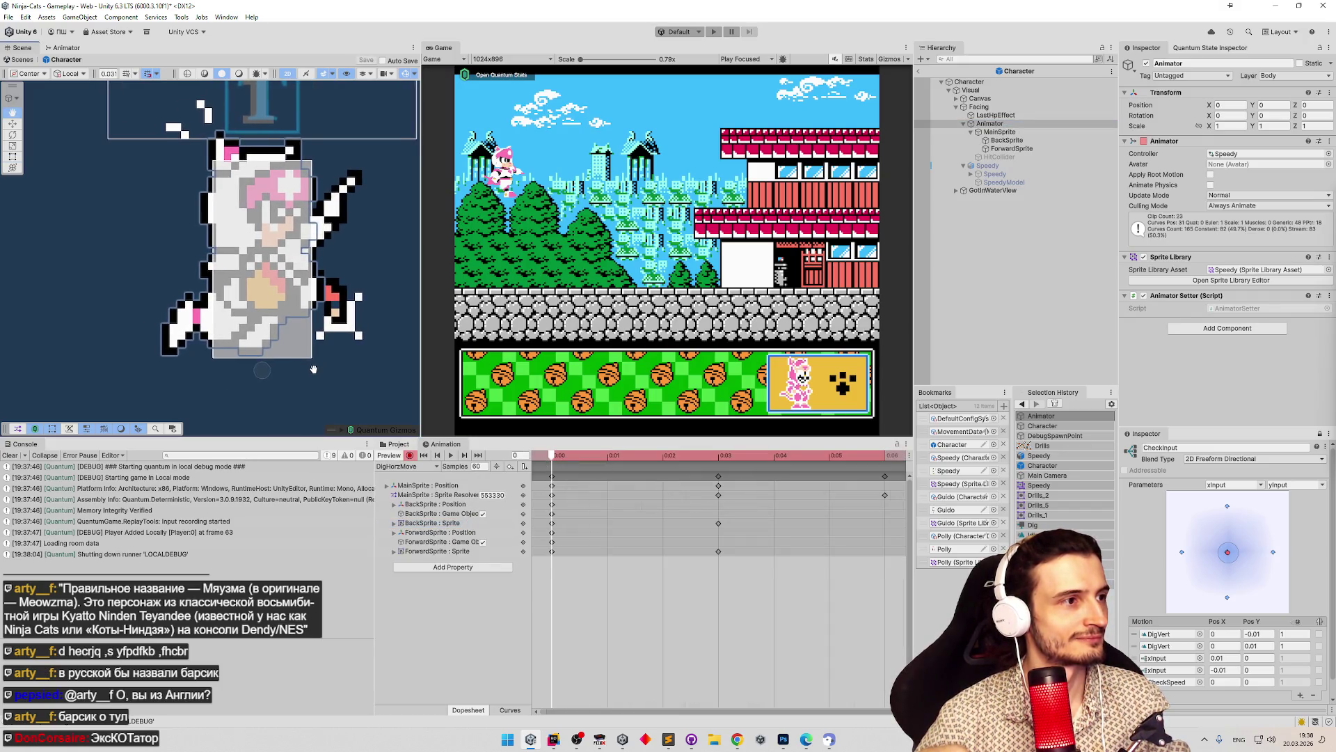
left_click(989, 123)
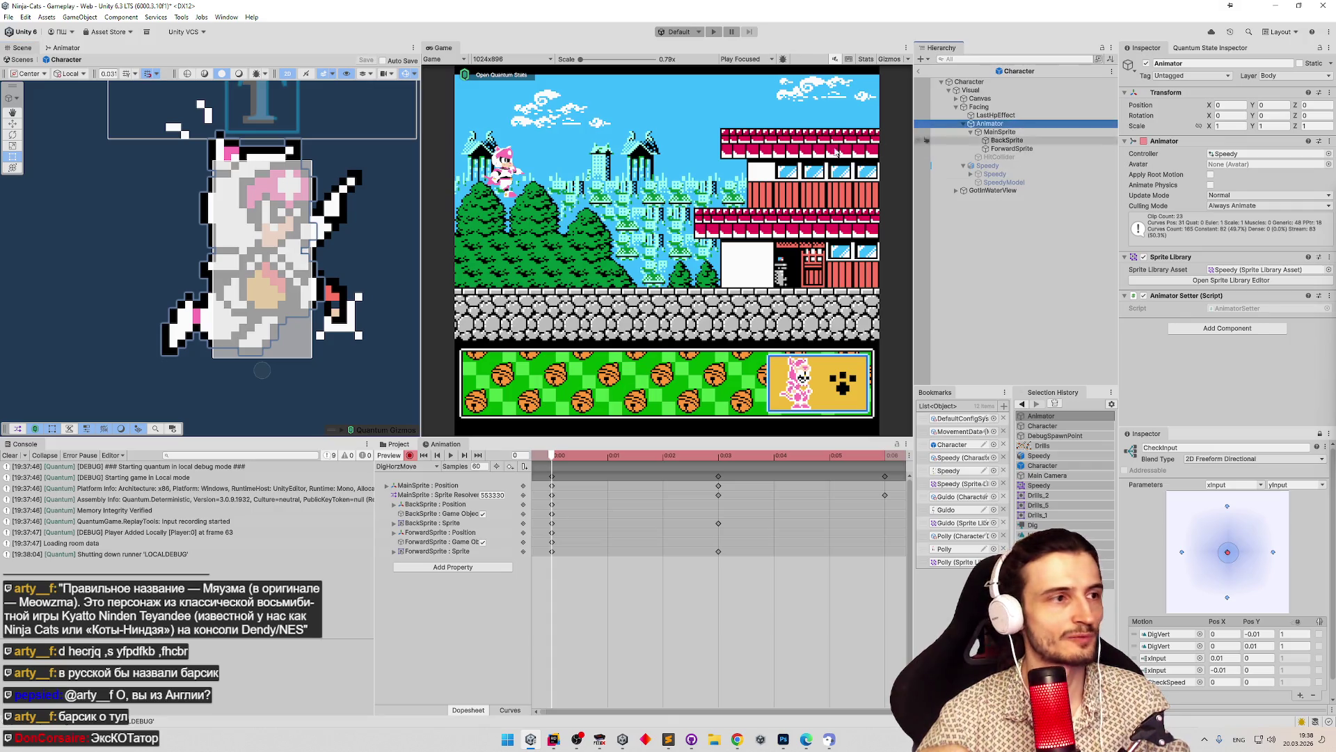
left_click(995, 140)
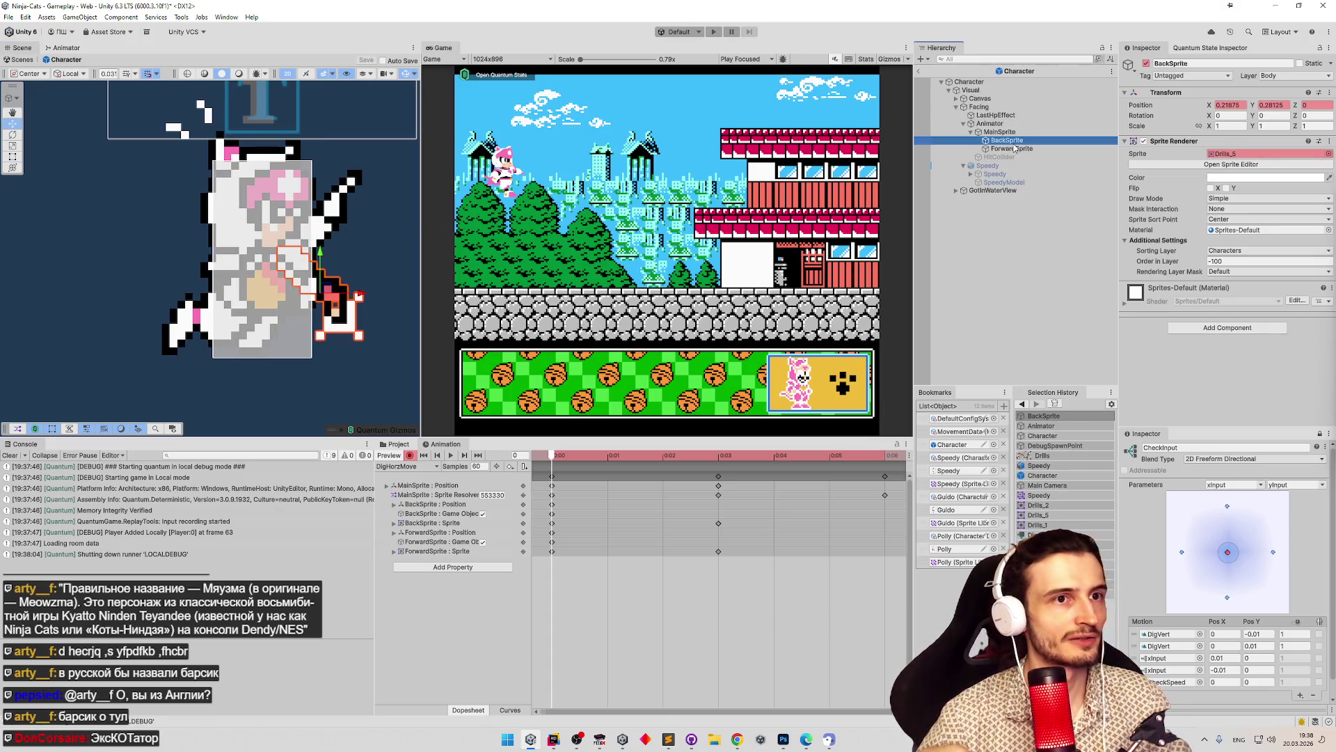
left_click(1002, 149)
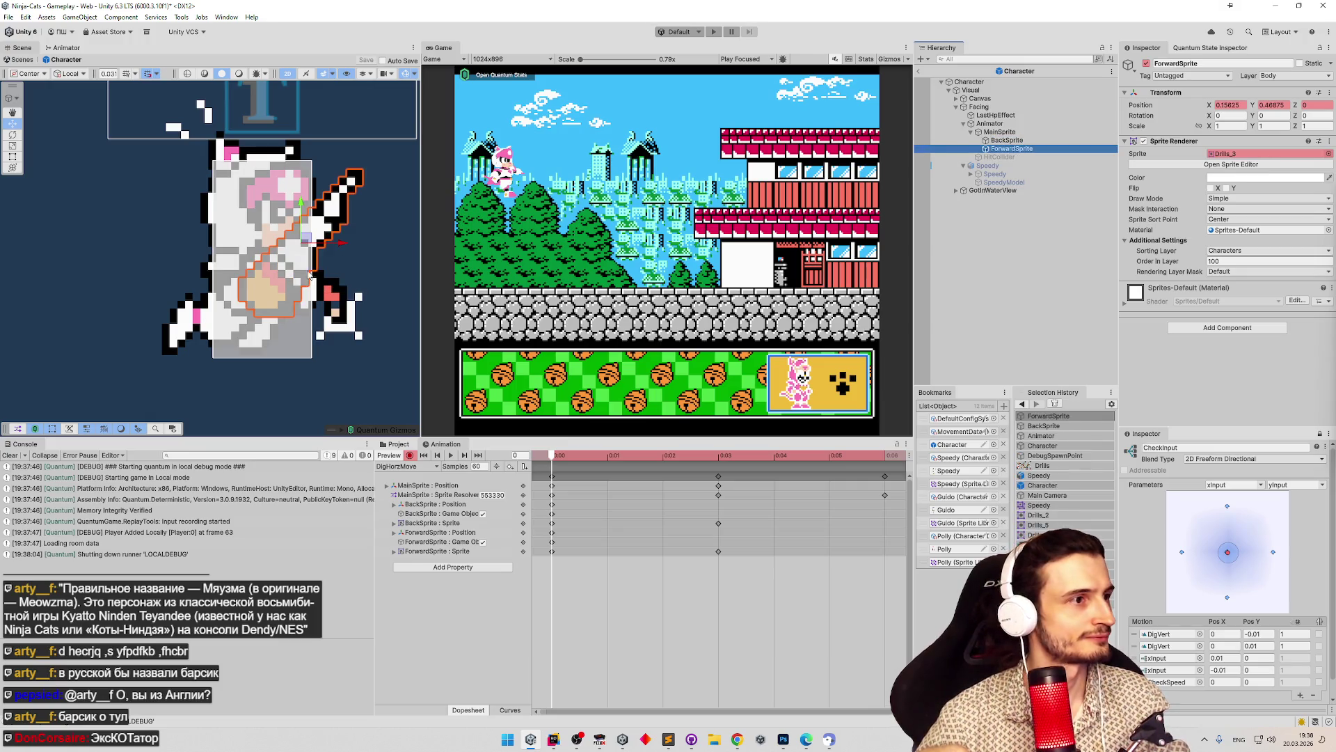
left_click_drag(341, 249, 324, 251)
left_click(362, 255)
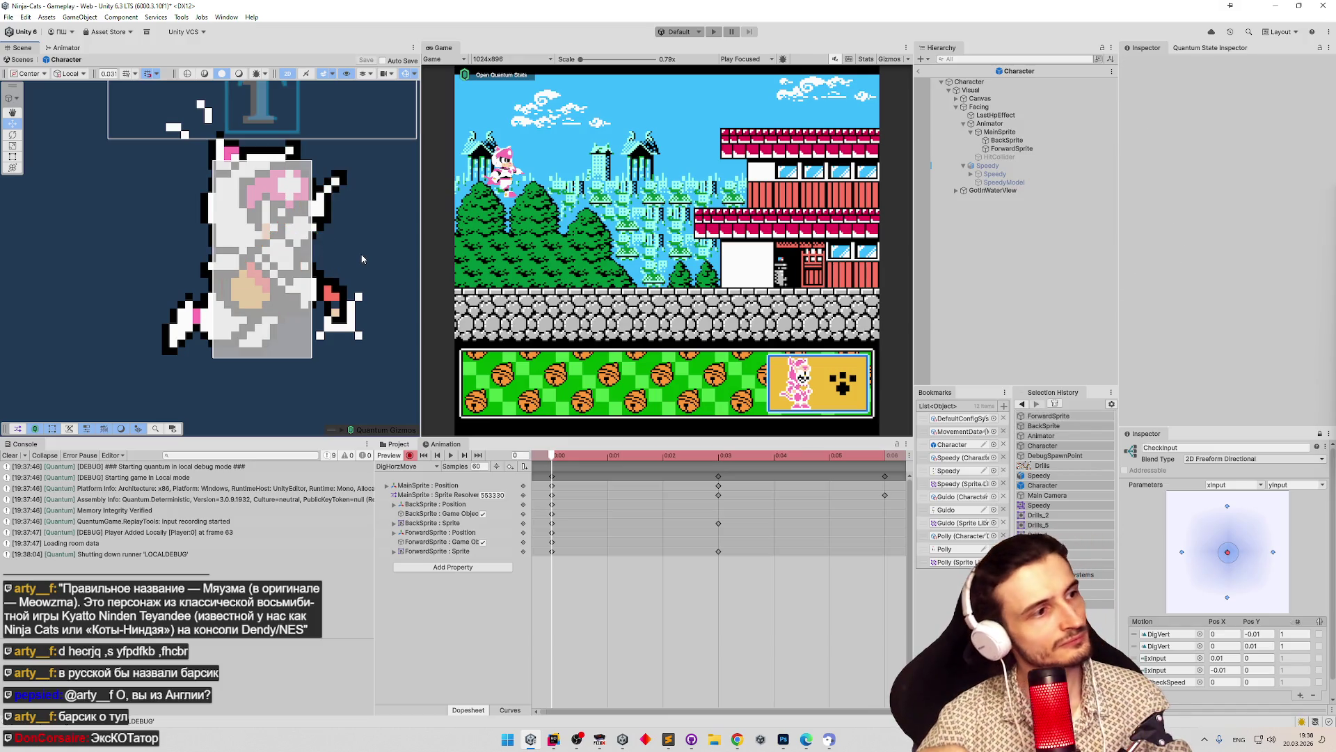
left_click(1006, 149)
left_click_drag(318, 249, 317, 246)
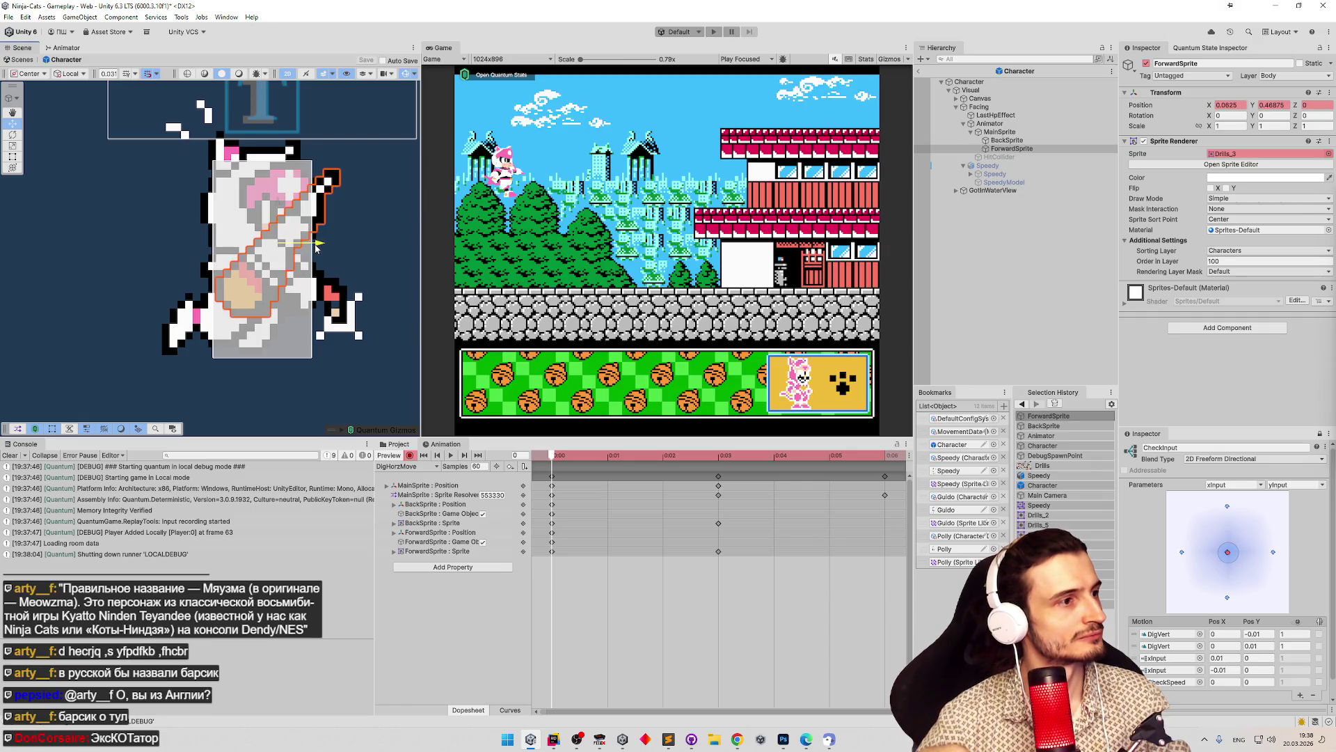
left_click(361, 244)
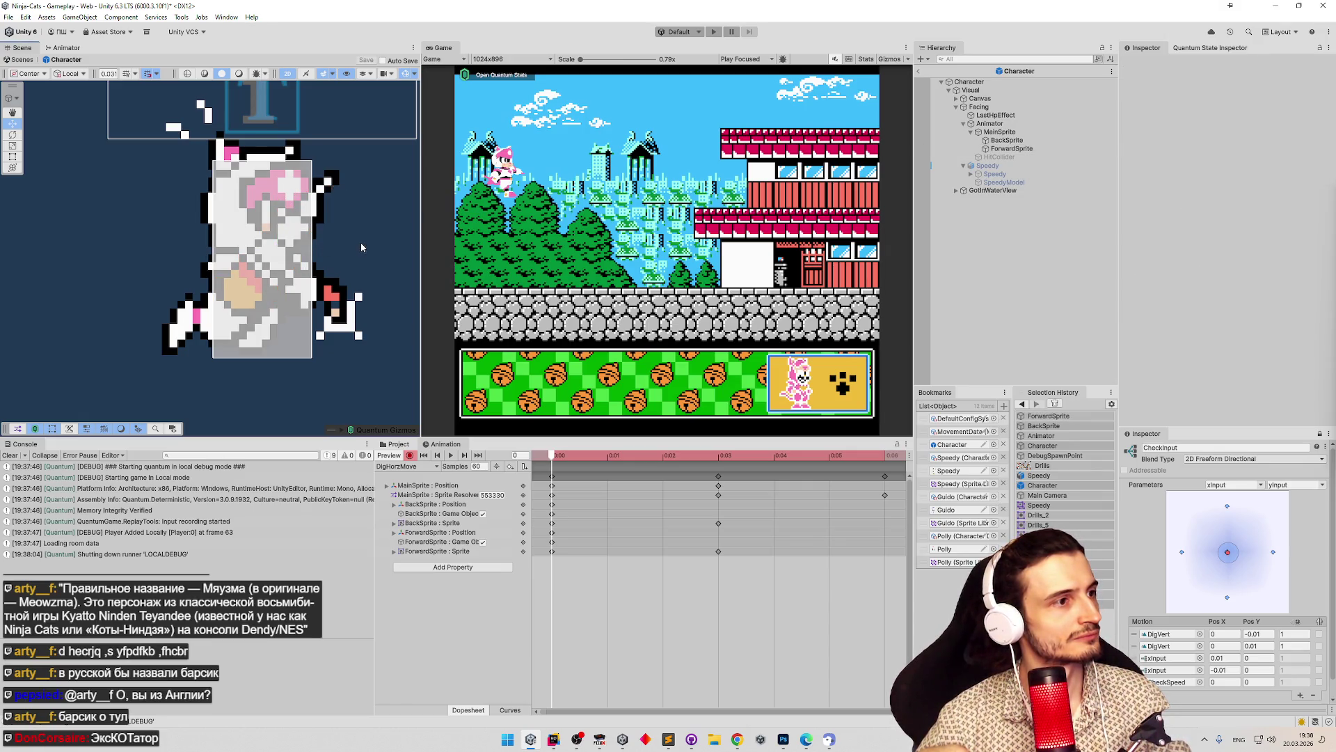
left_click(953, 151)
mouse_move(283, 238)
left_mouse_down()
mouse_move(284, 209)
mouse_move(288, 243)
left_mouse_up()
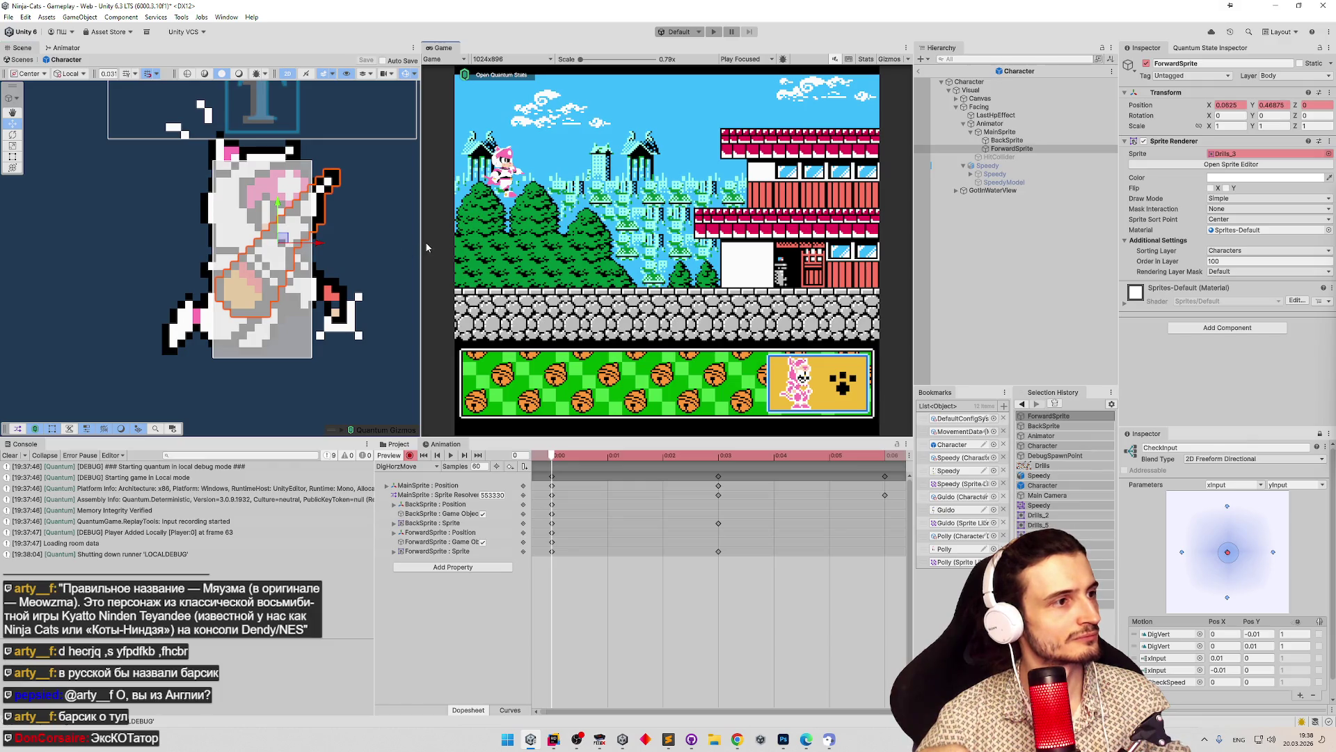
left_click(403, 252)
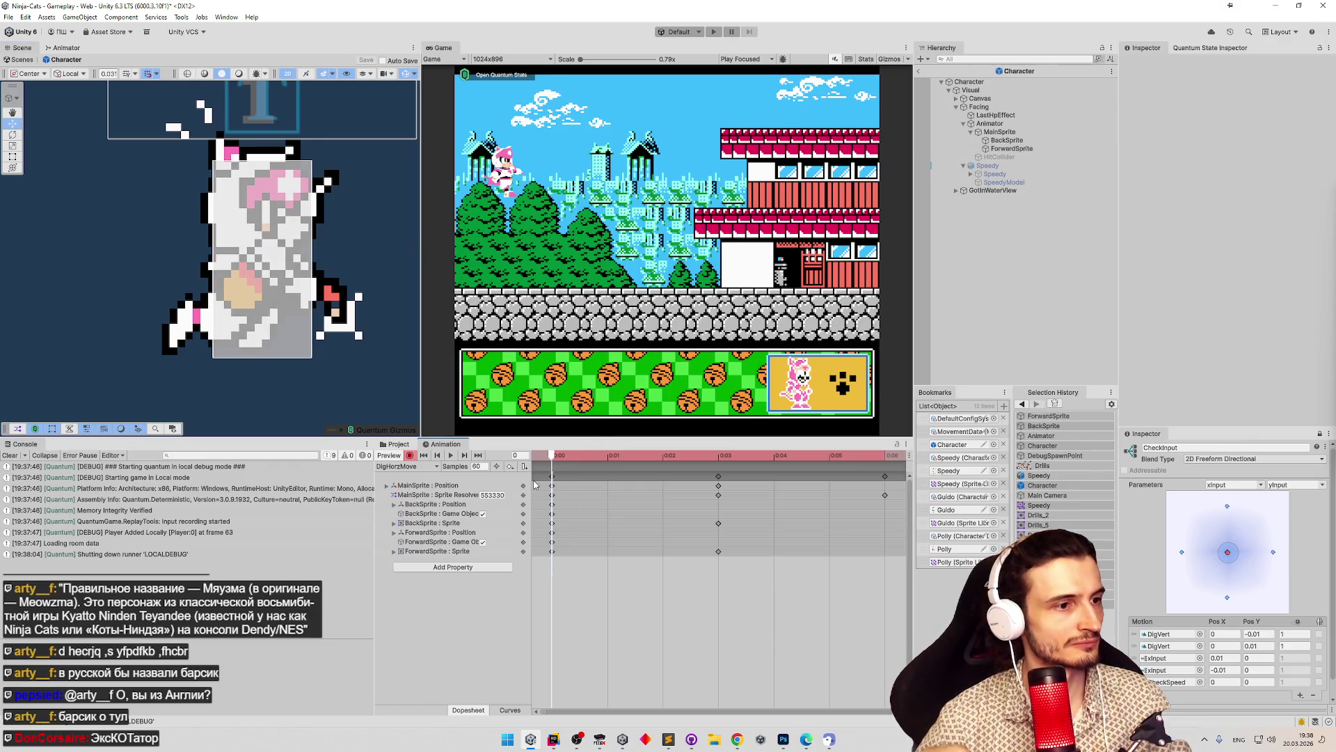
Switch to the DigHorz clip, reset its preview to frame 0, and start the game.
key("ctrl+a")
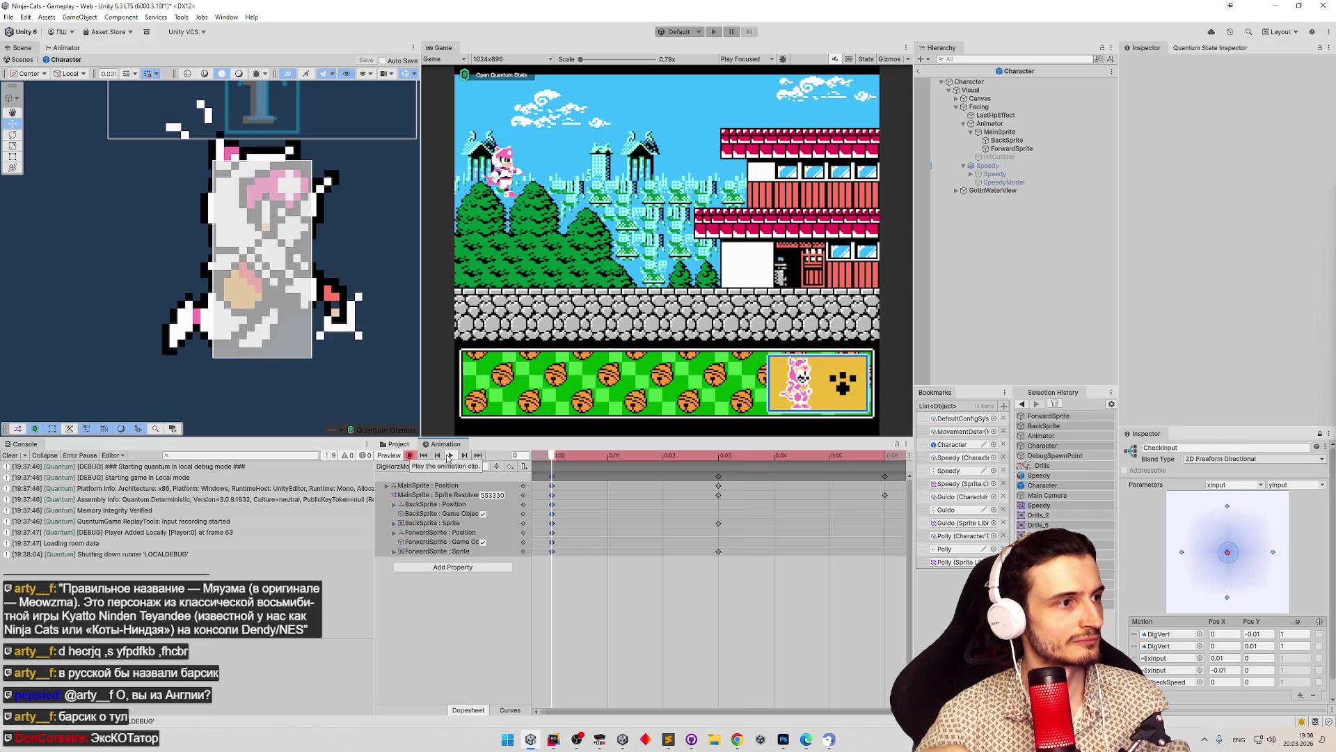
left_click(449, 457)
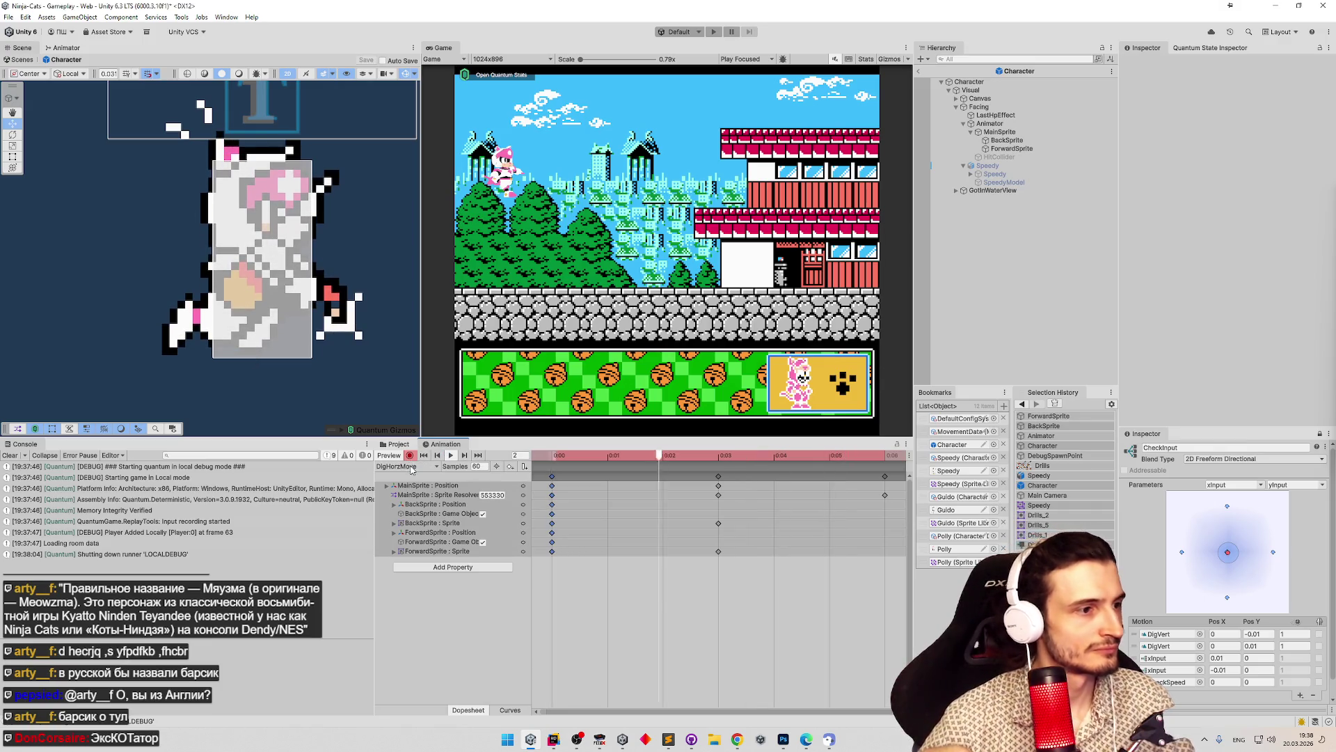
left_click(412, 467)
left_click(420, 514)
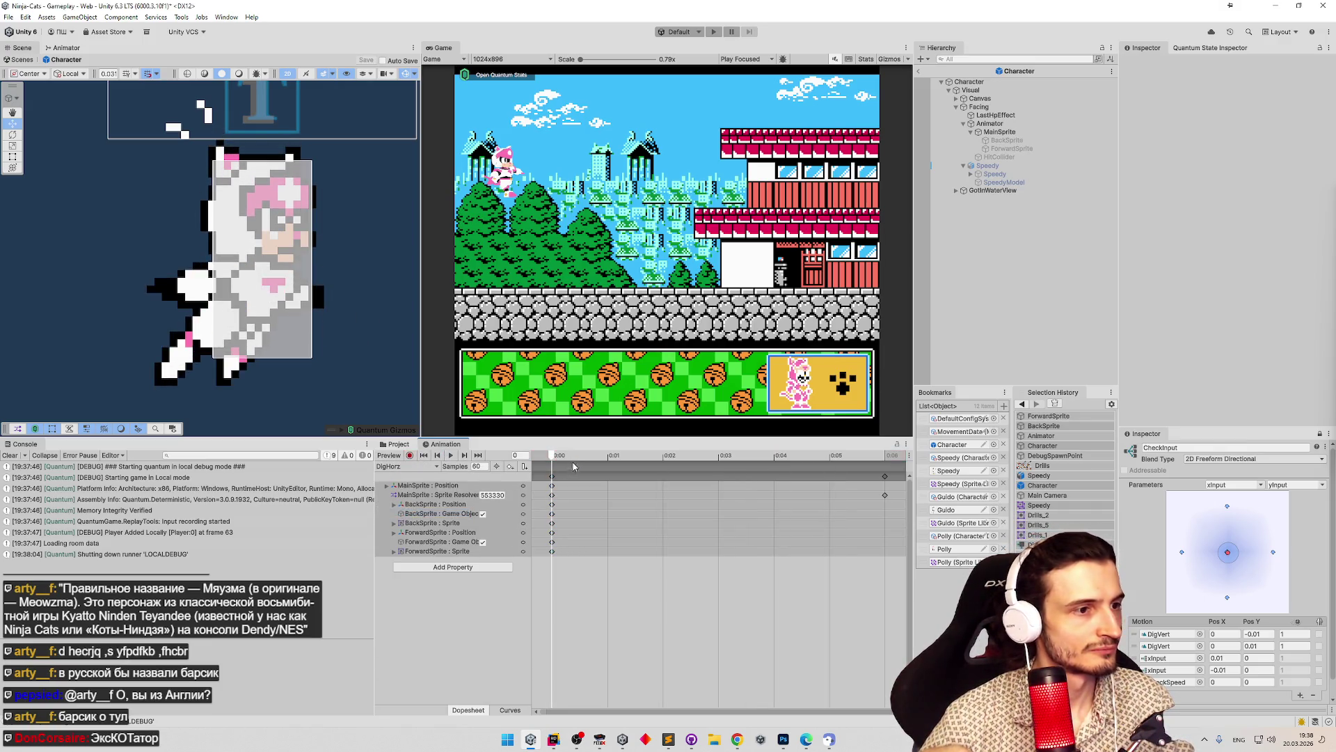
left_click(538, 460)
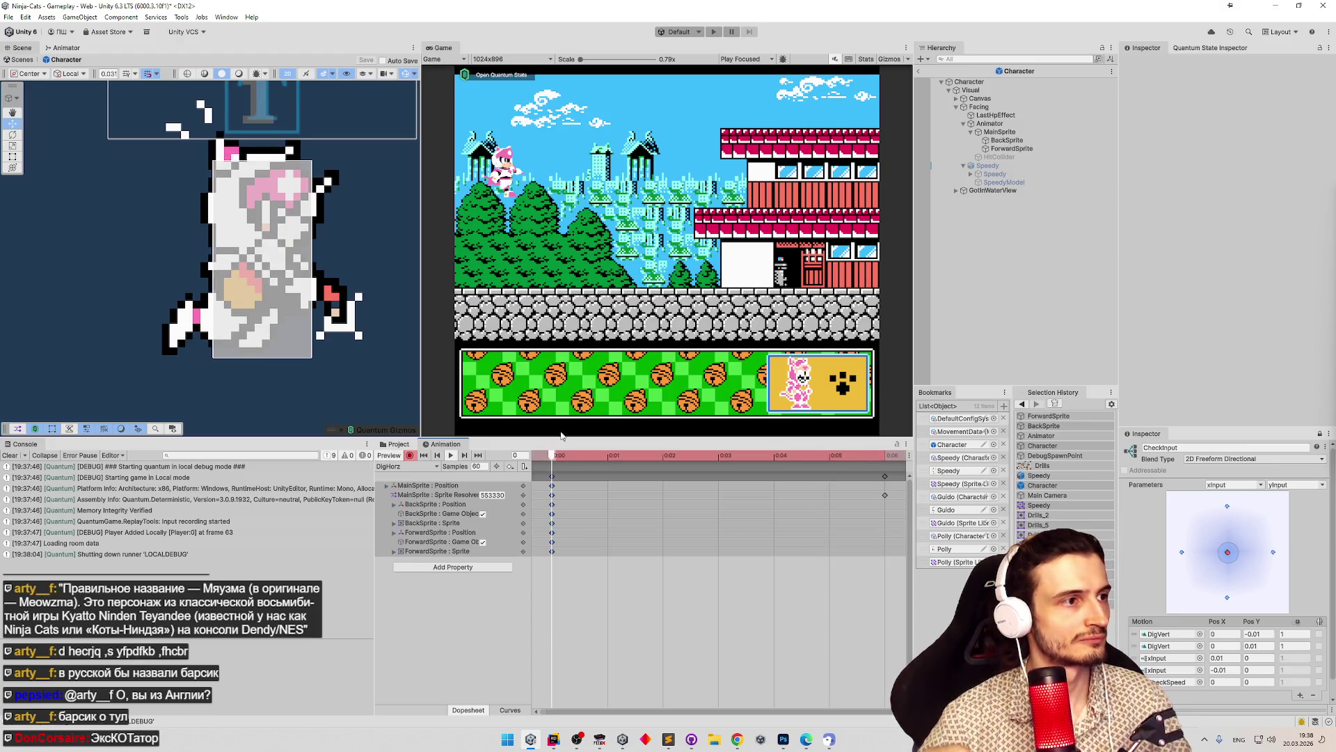
key("Return")
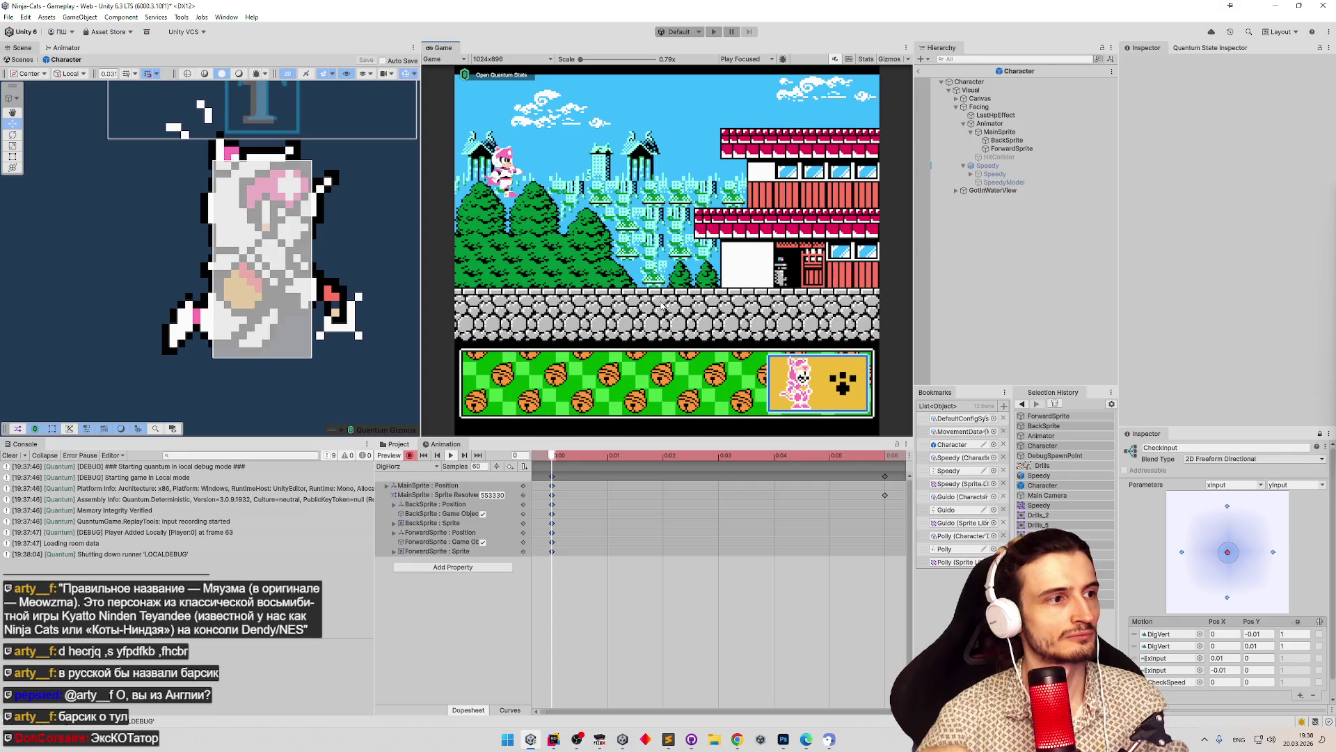
key("ctrl+p")
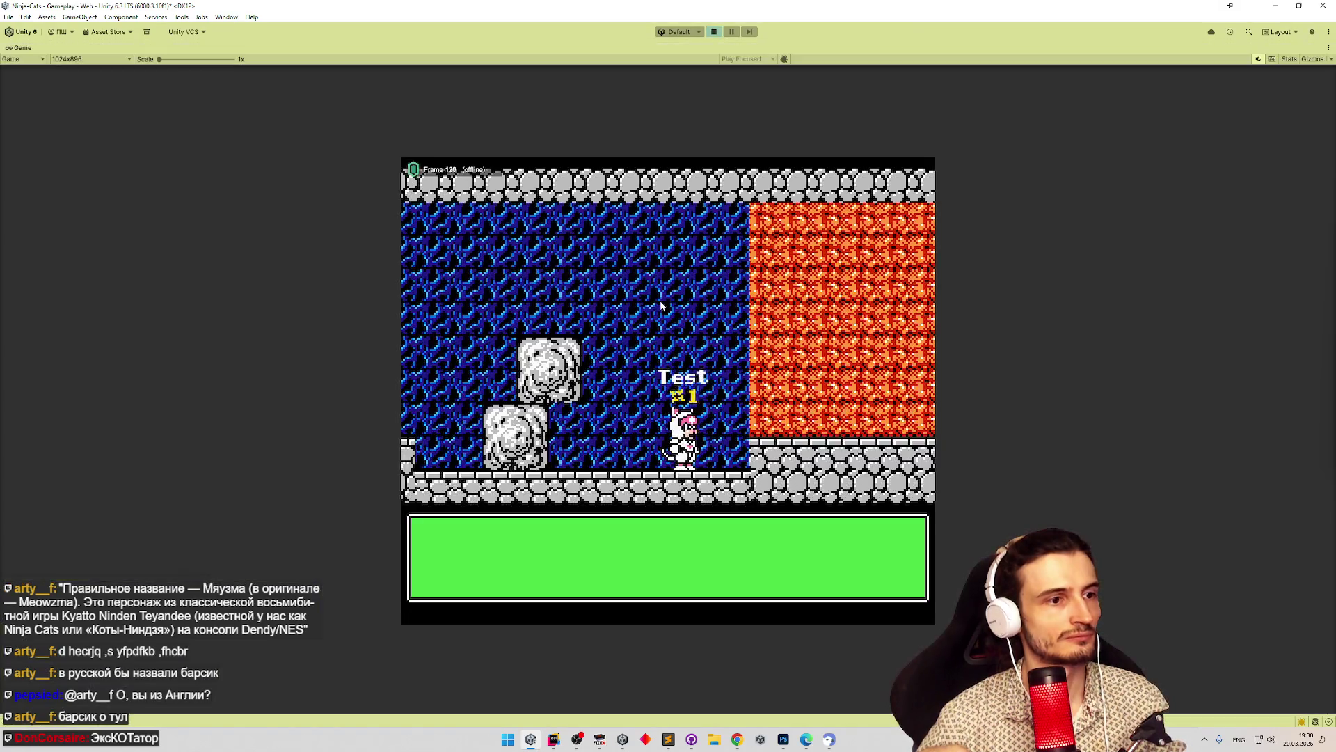
Dig the cat right and down through the red walls, then left and up the wall.
key("Right")
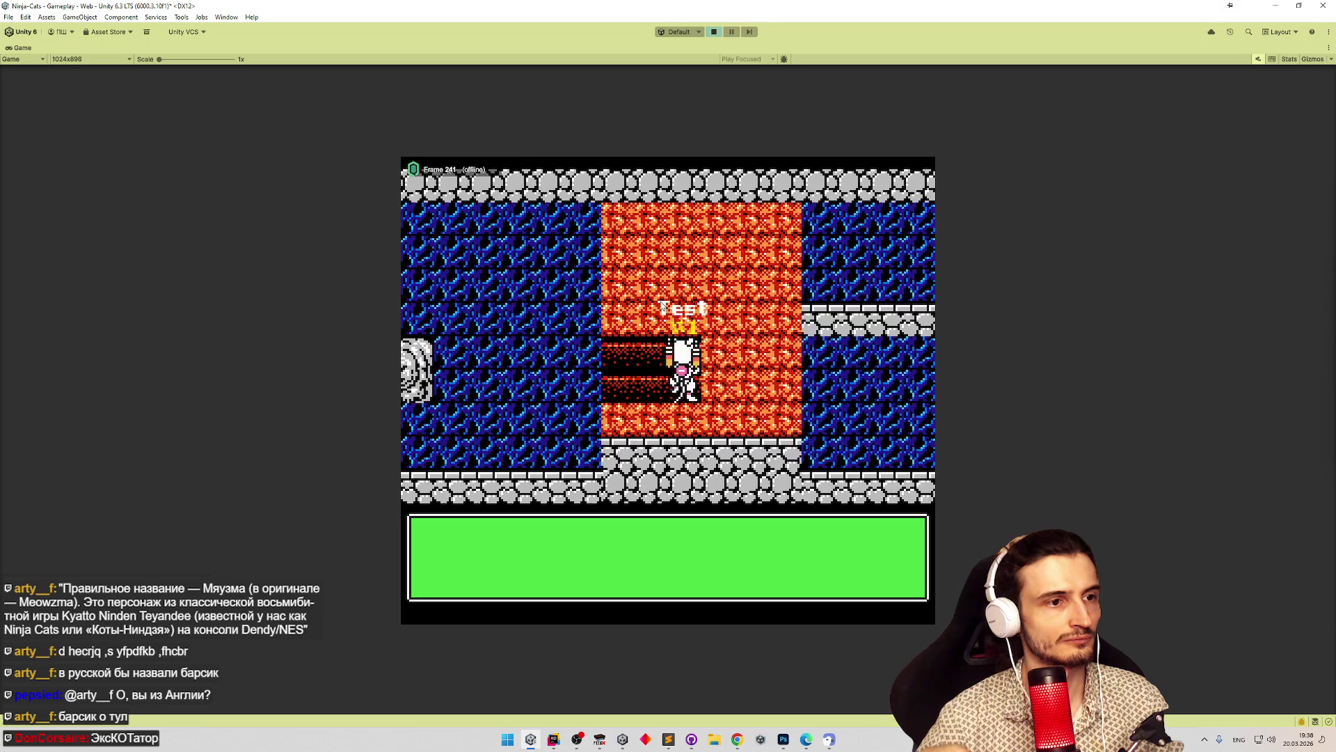
key("Right")
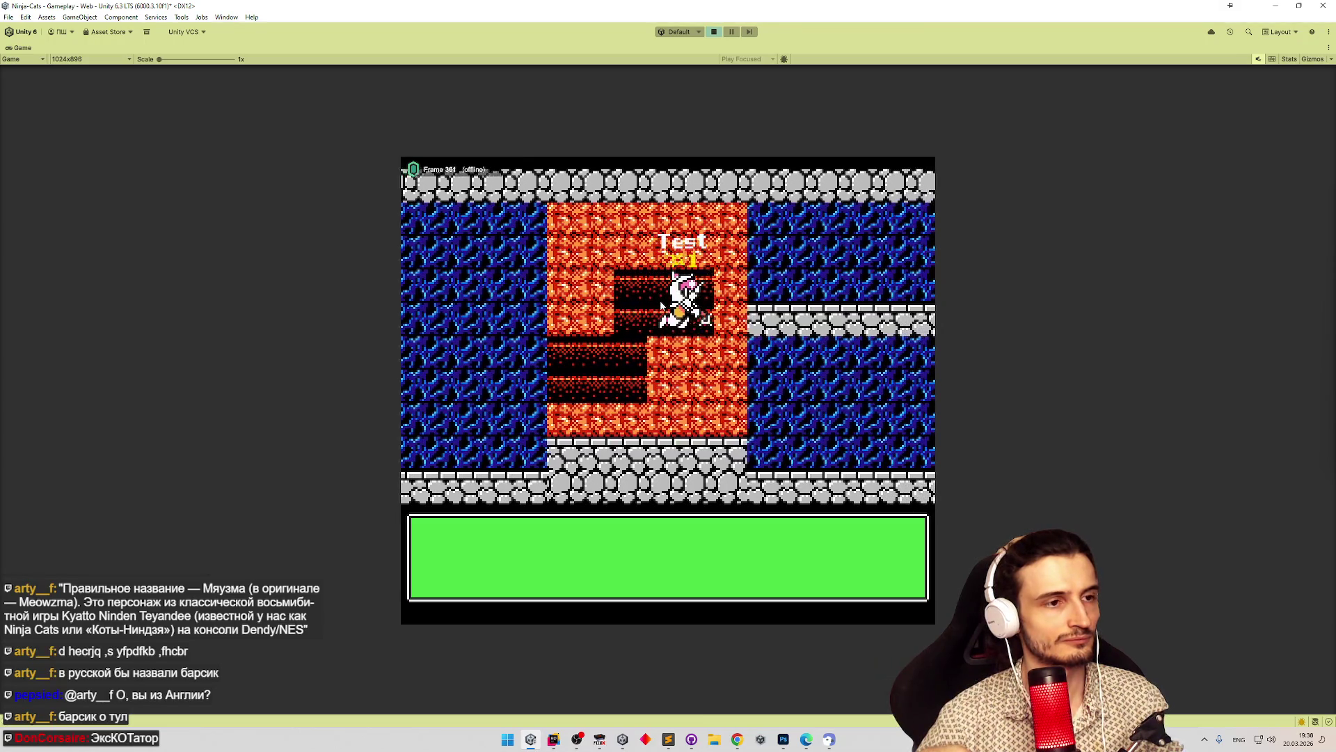
key("Down")
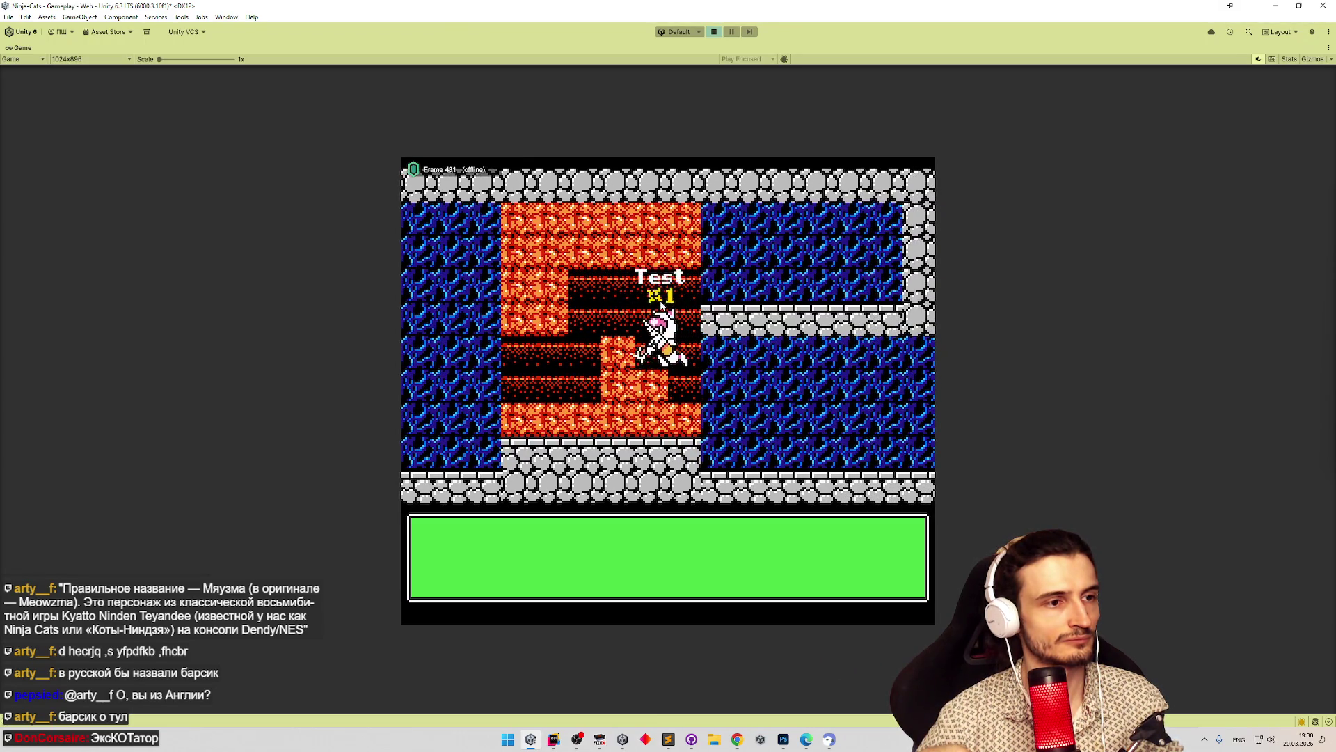
key("Down")
key("Left")
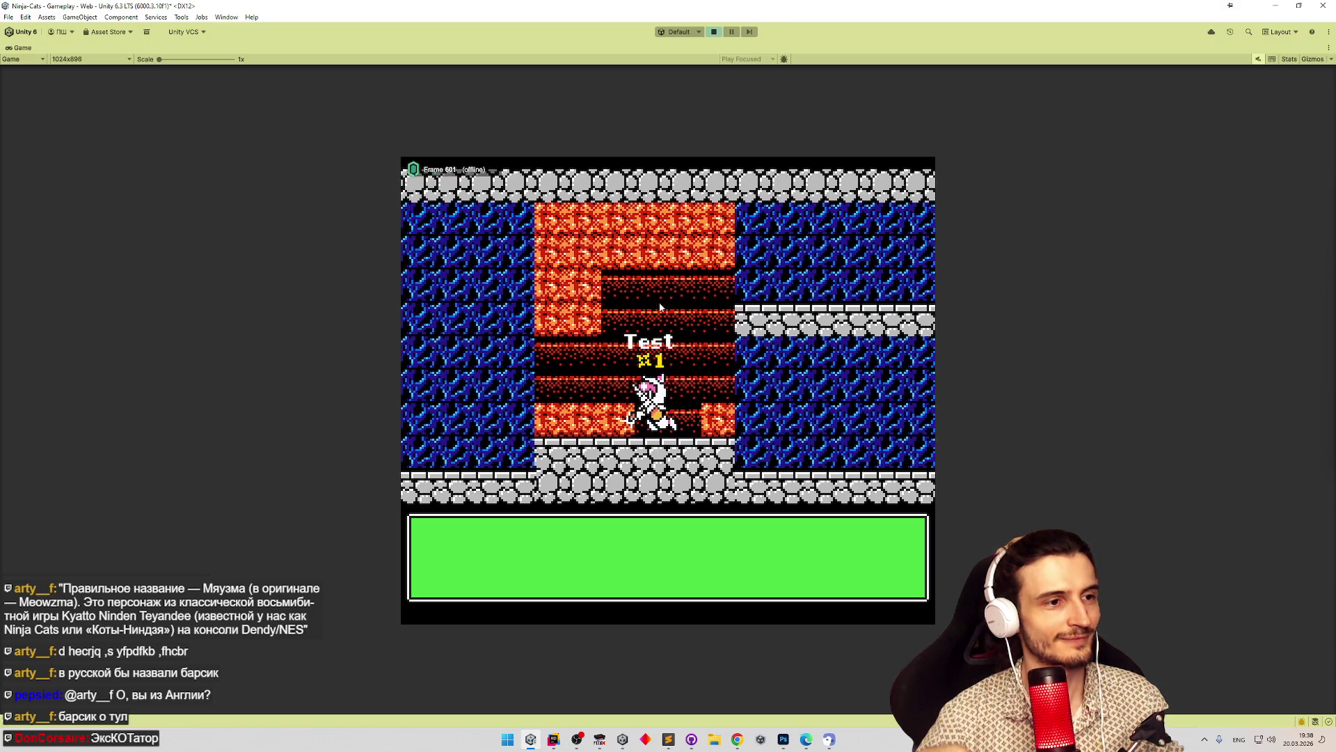
key("Up")
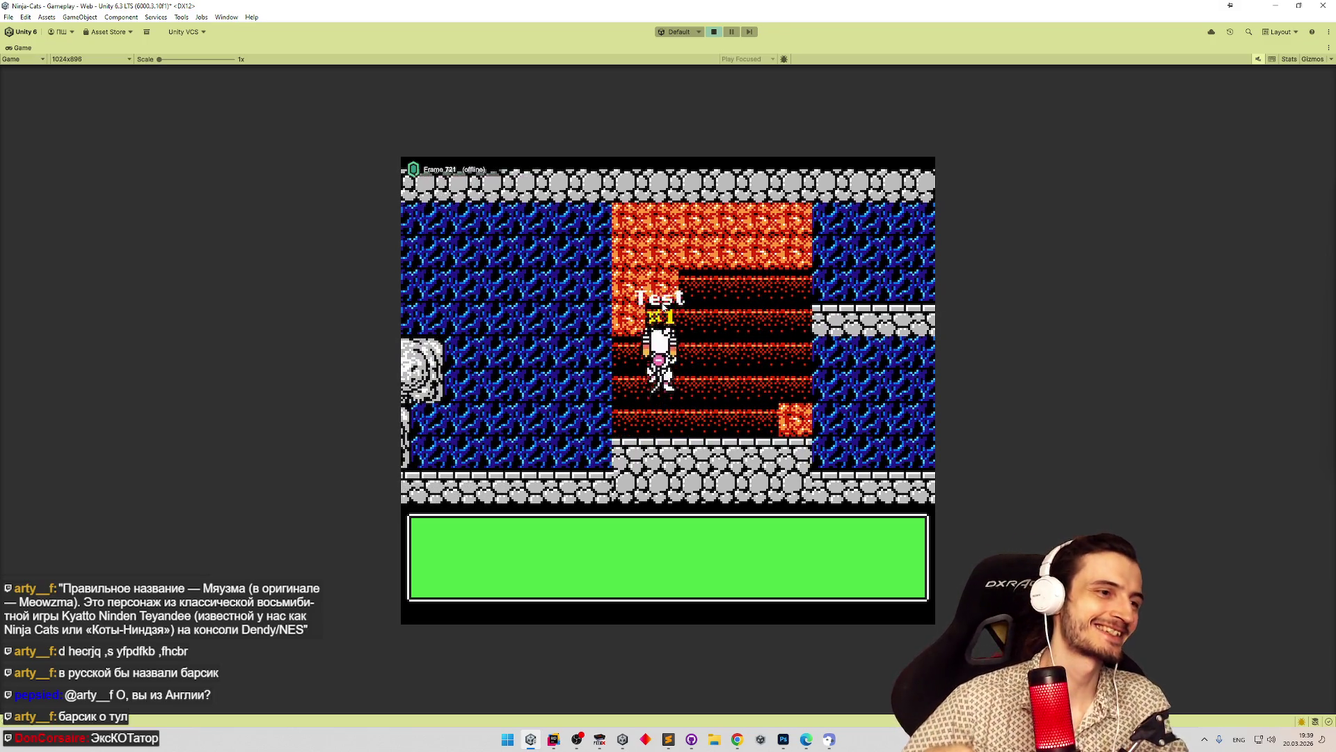
Keep digging right, down, left and up through the level, then switch to JumpFallSystem.cs in Rider.
key("Right")
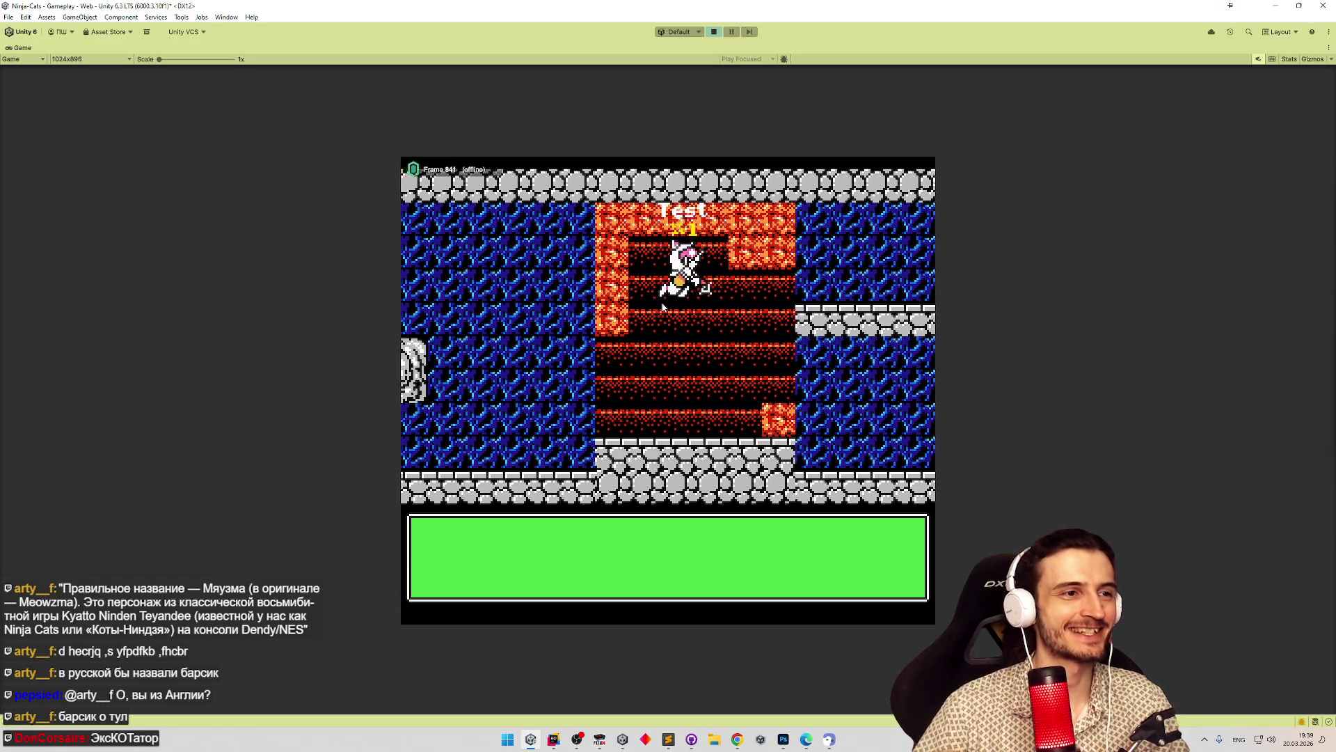
key("Right")
key("Down")
key("Left")
key("Up")
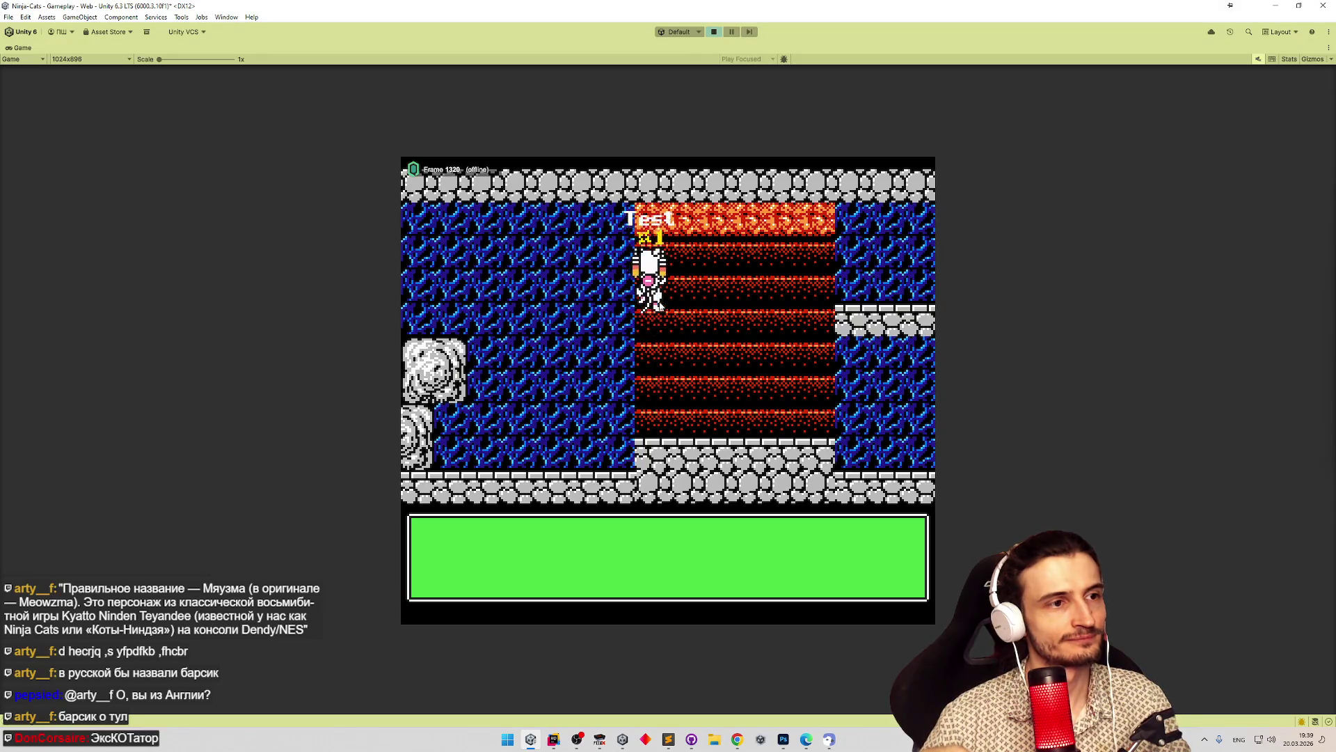
key("Right")
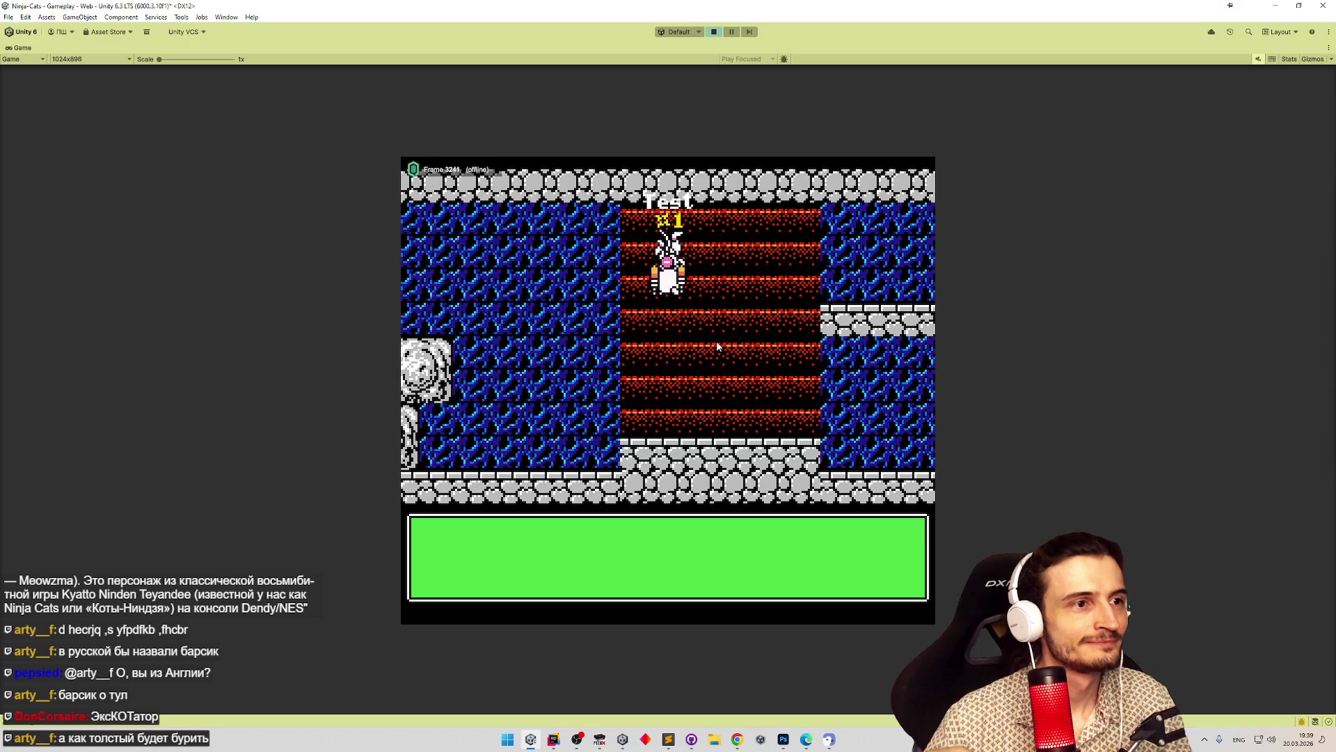
left_click(557, 739)
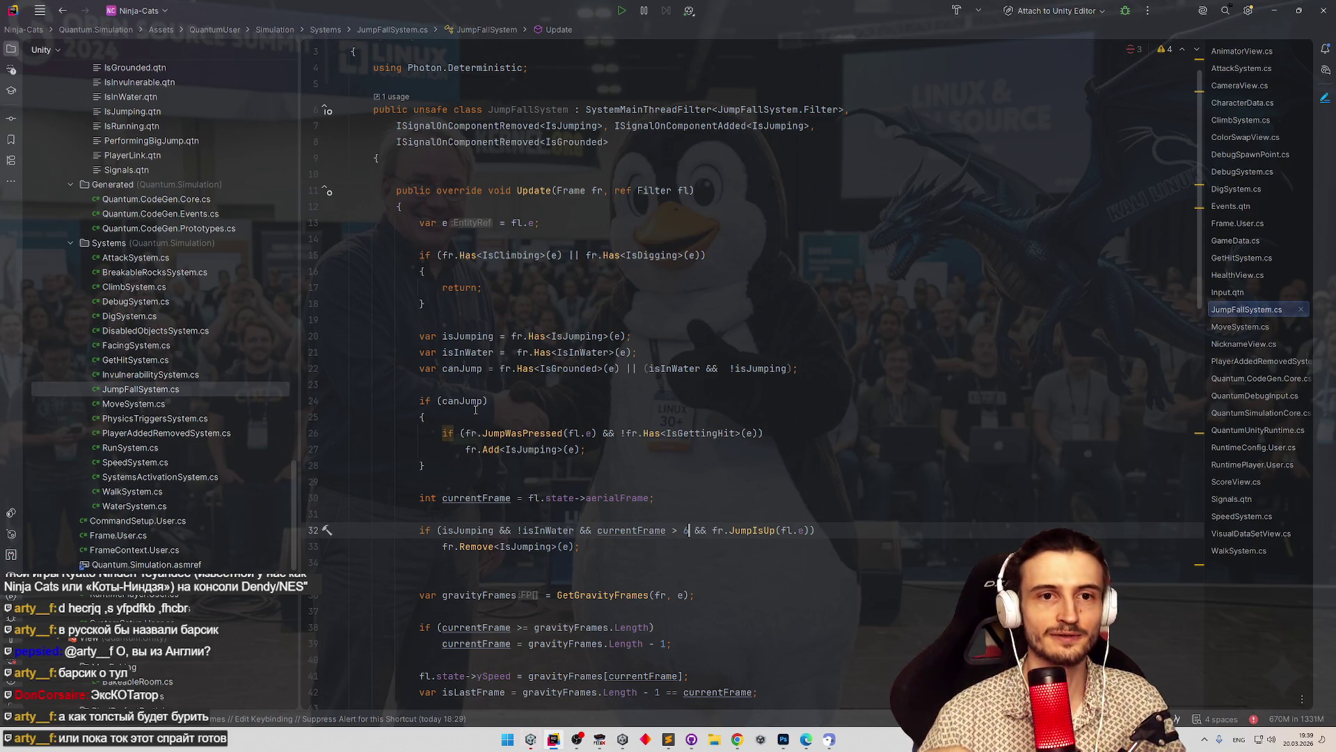
Scroll up through the Rider project tree and switch back to the Unity editor.
left_click_drag(295, 520, 265, 604)
scroll(278, 535, "up", 9)
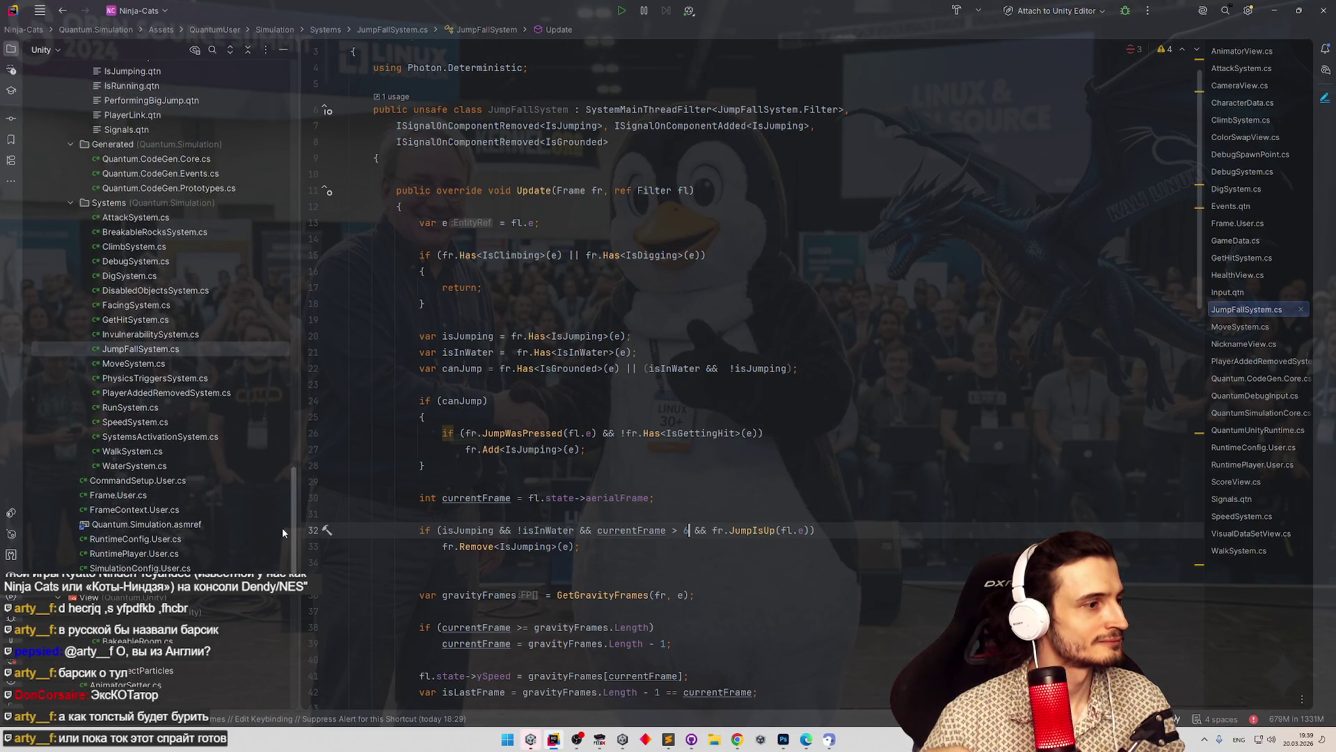
scroll(281, 533, "up", 7)
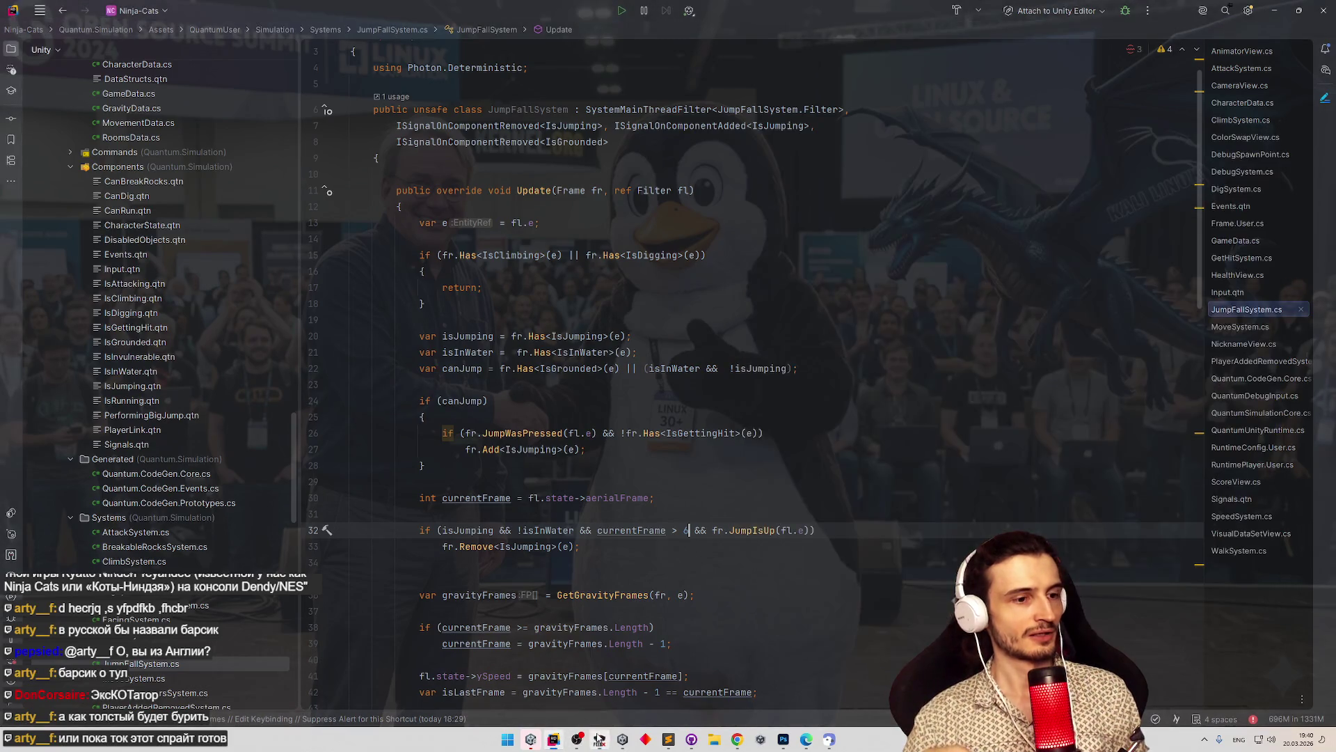
left_click(531, 739)
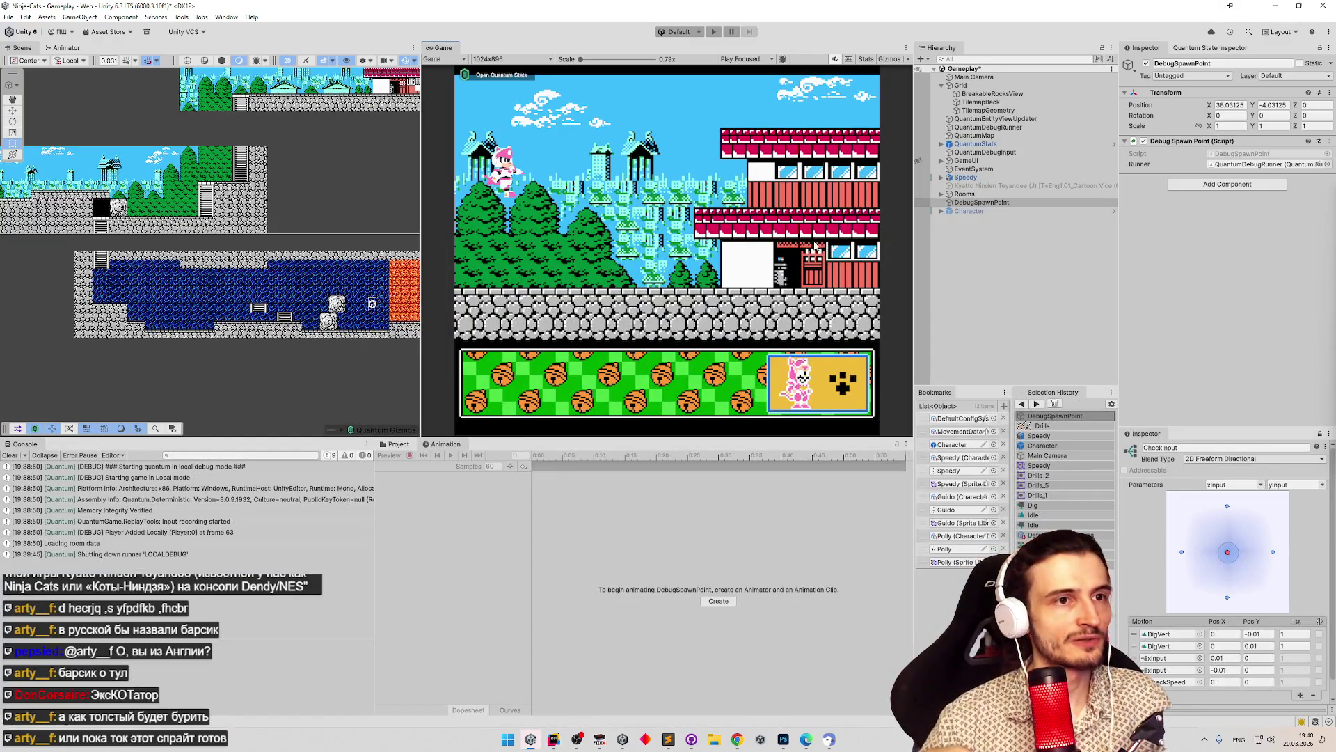
Select the Character object in the Hierarchy and the Character prefab in the Project window.
left_click(988, 93)
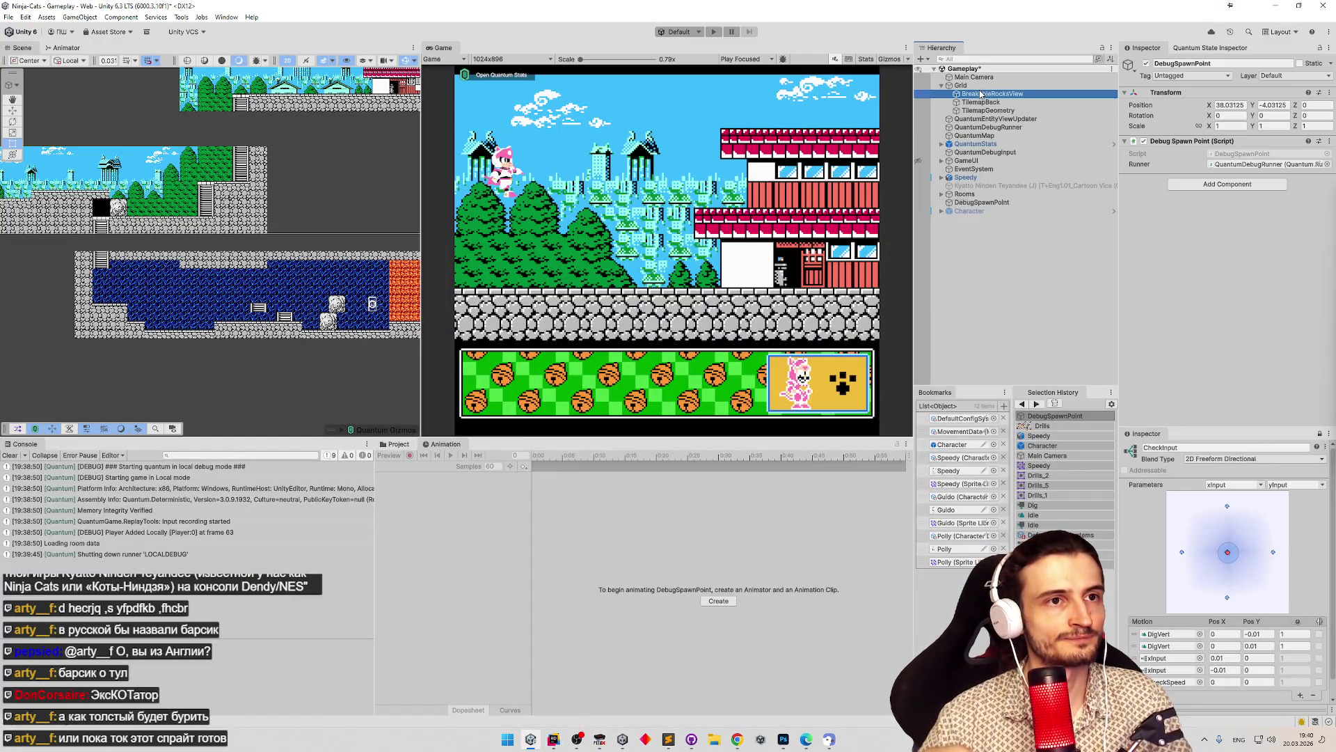
left_click(980, 187)
left_click(969, 211)
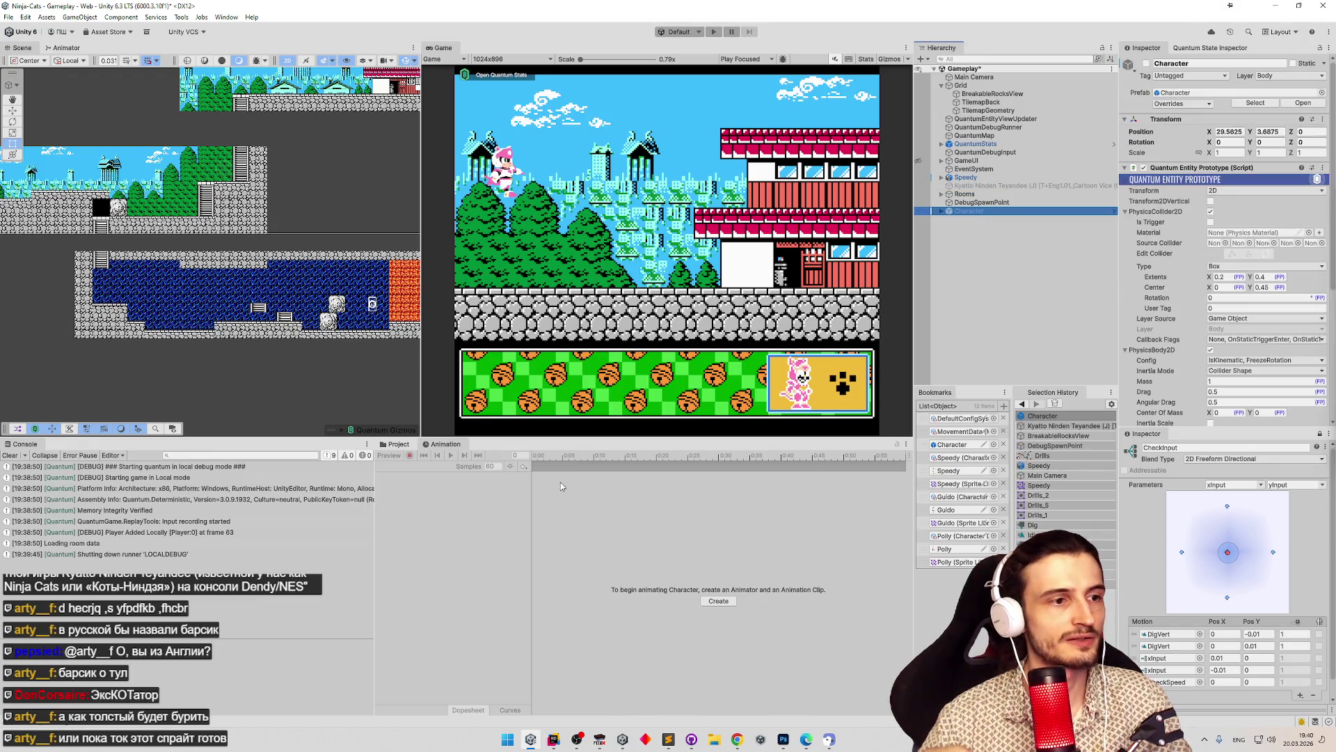
left_click(399, 444)
left_click(506, 494)
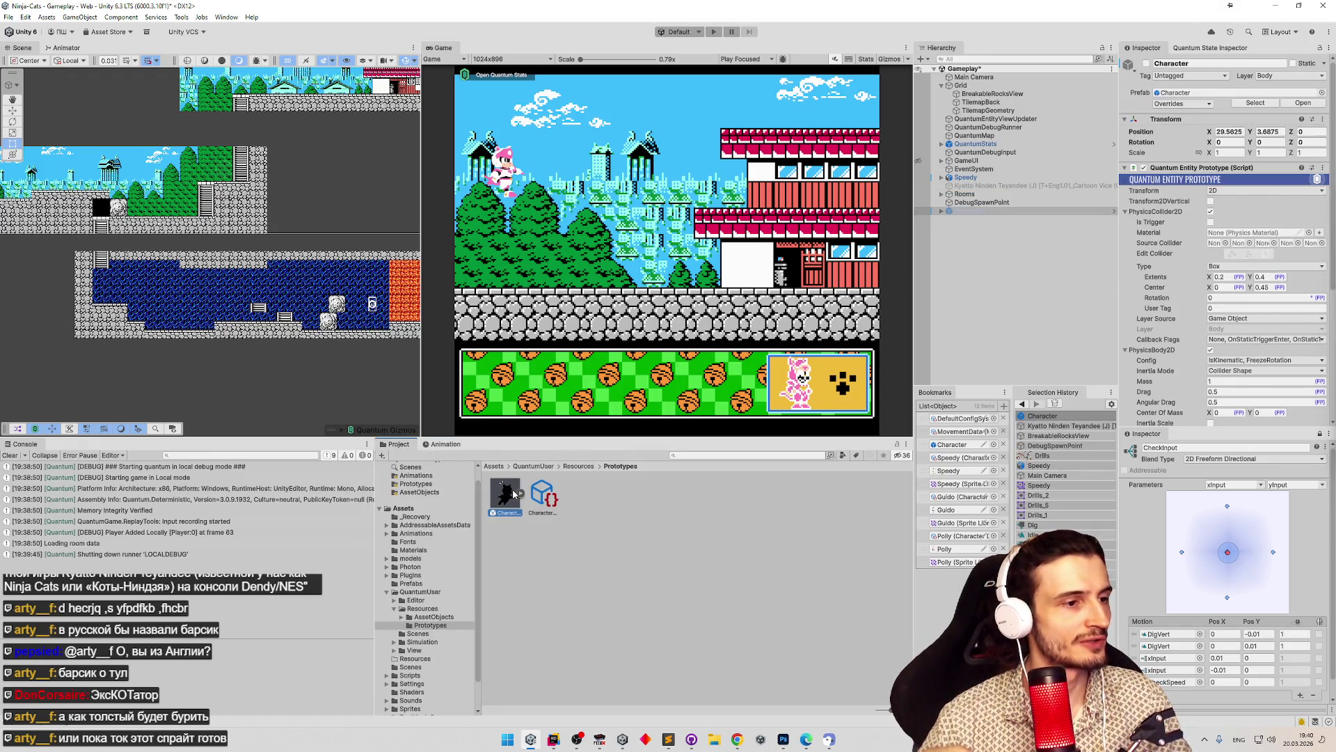
Show the Speedy controller in the Animator and select the CheckInput blend tree node.
left_click(82, 49)
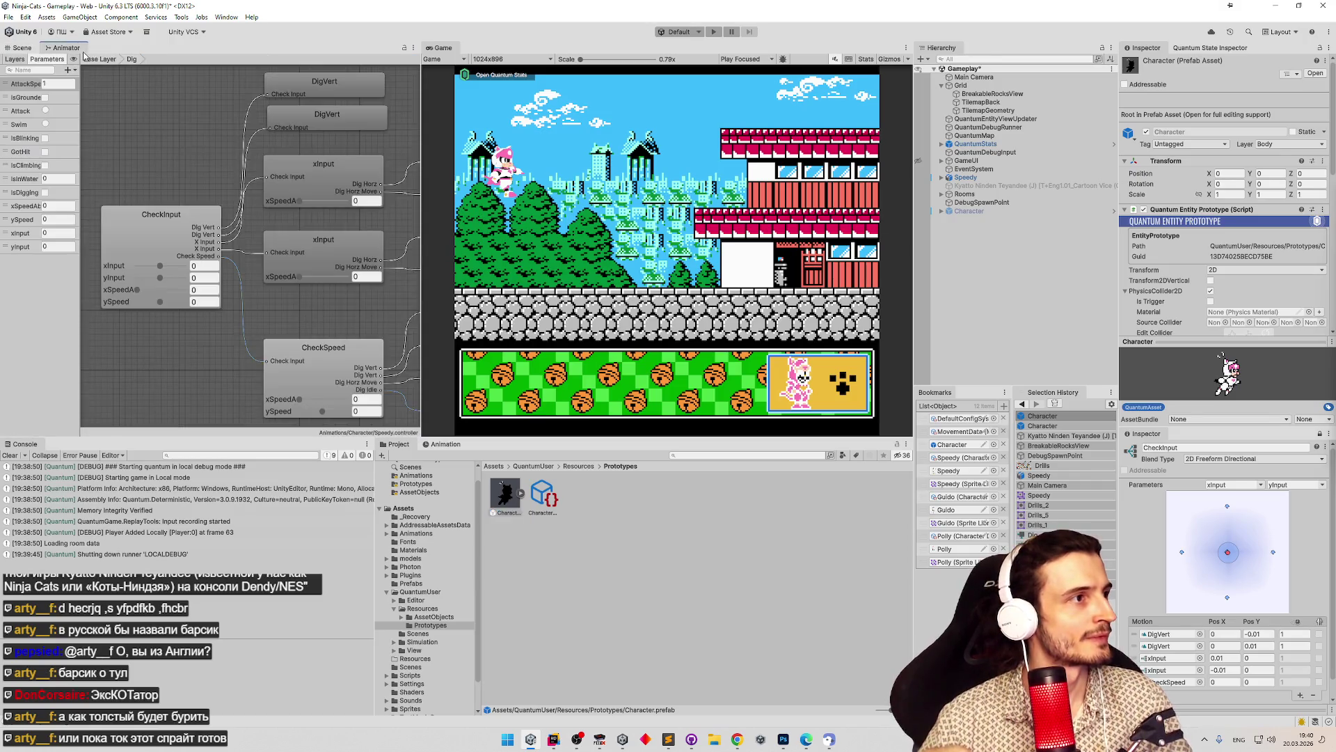
scroll(313, 276, "down", 5)
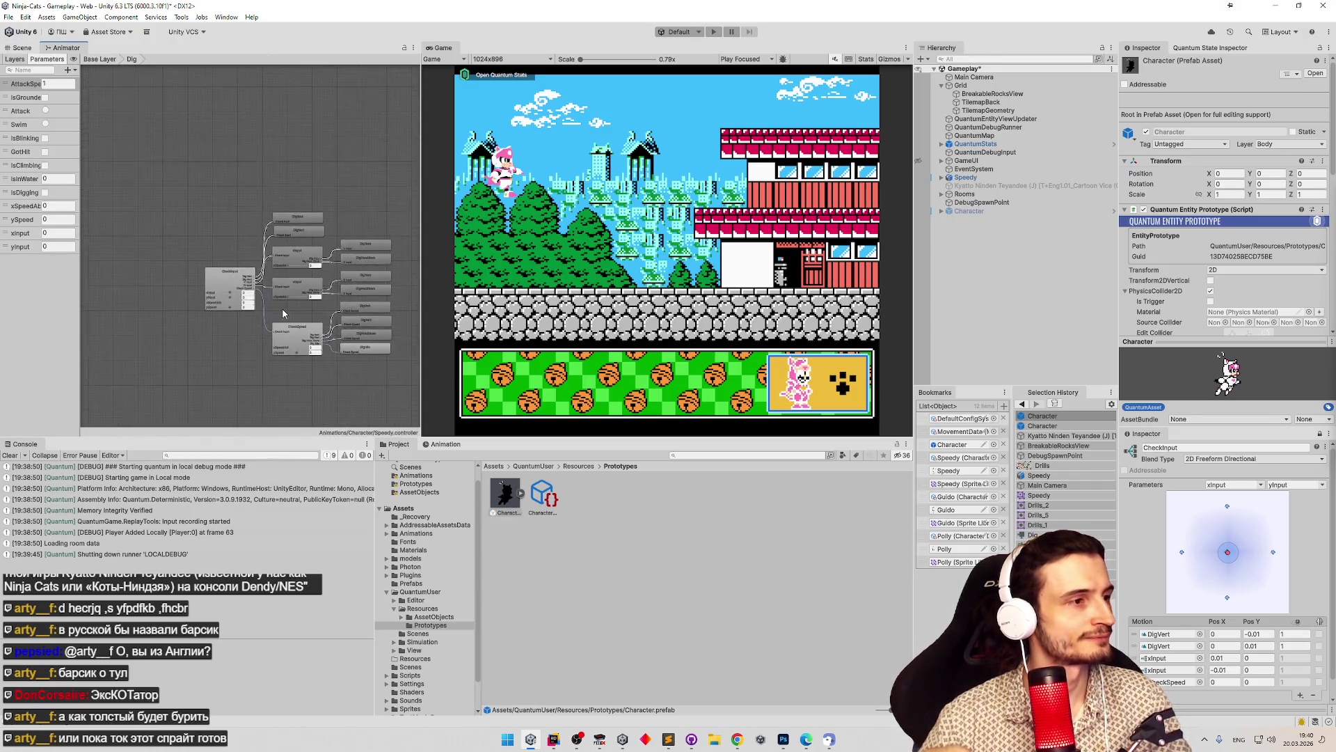
left_click(224, 277)
scroll(285, 287, "up", 5)
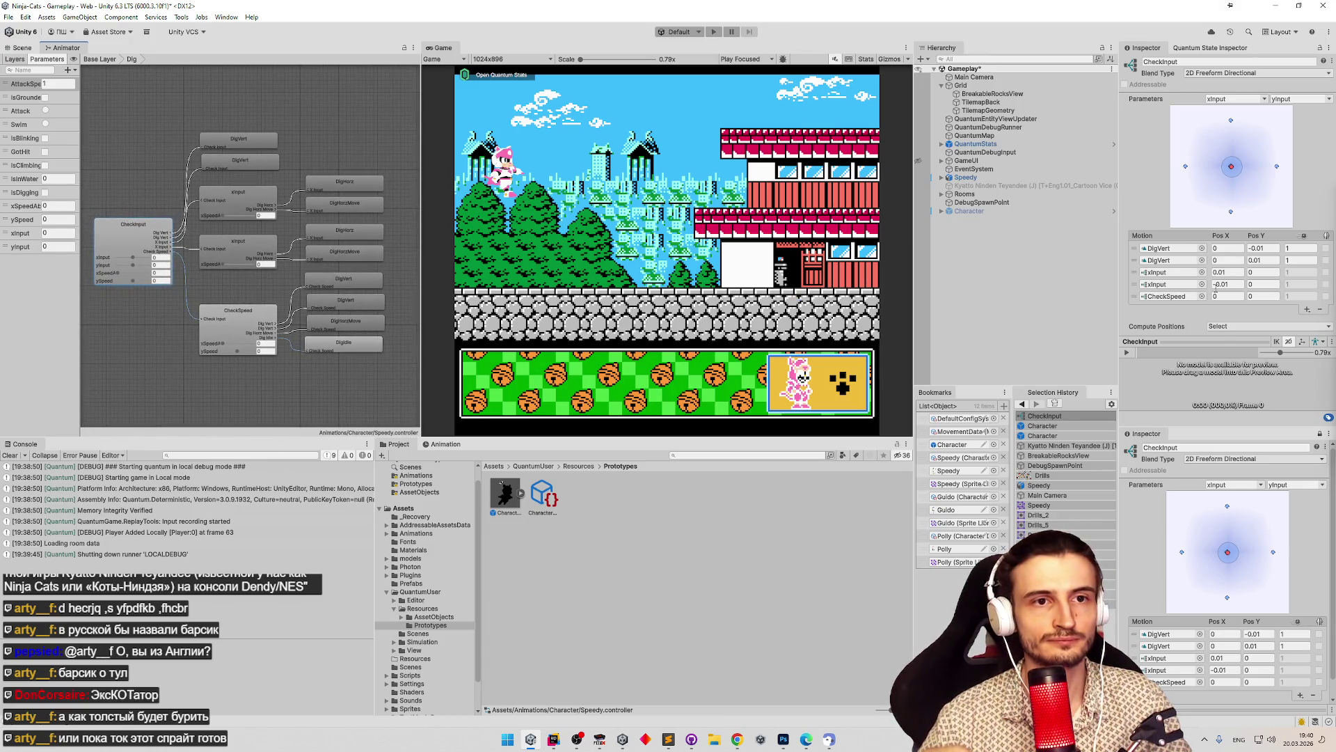
Add new motion slots to CheckInput, move one to third place, and assign DigVert to it.
left_click(1306, 309)
left_click(1294, 320)
left_click(1300, 321)
left_click(1303, 332)
mouse_move(1134, 309)
left_mouse_down()
mouse_move(1131, 276)
mouse_move(1134, 314)
mouse_move(1132, 283)
mouse_move(1173, 285)
left_mouse_up()
left_click(1171, 272)
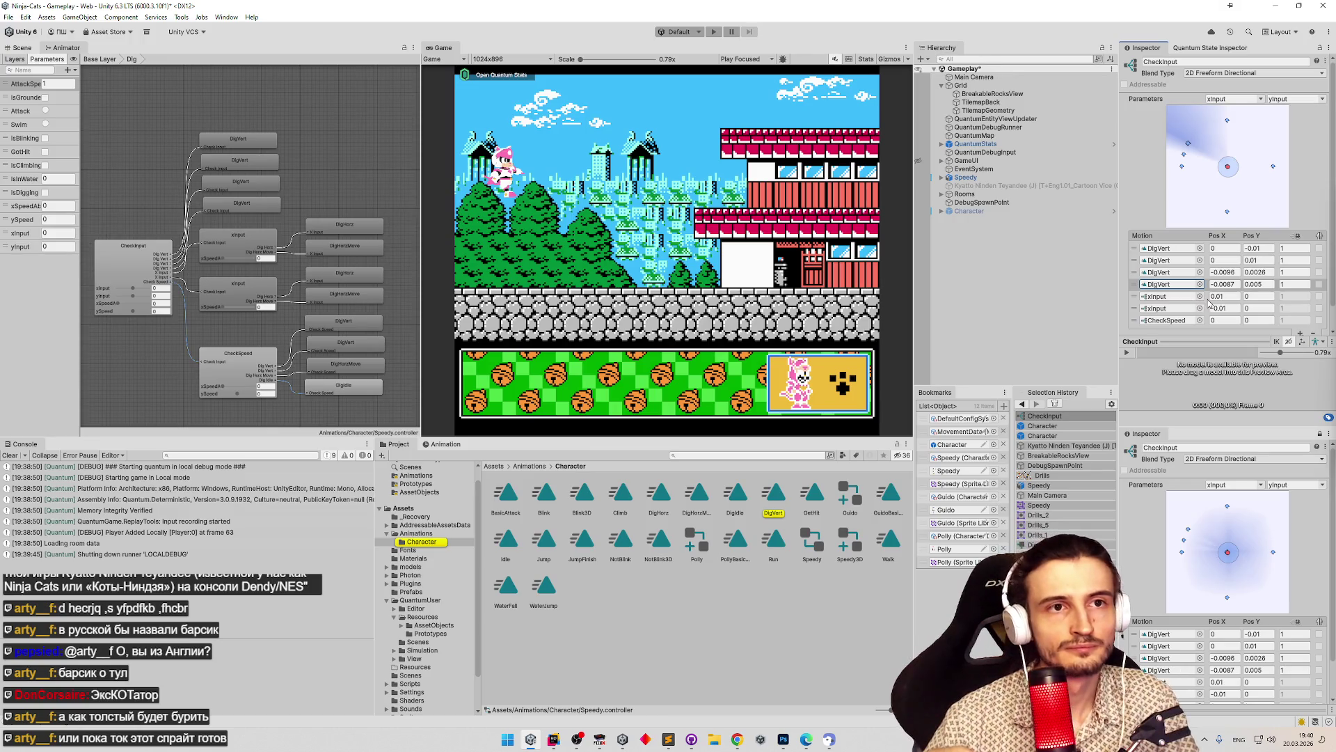
Position the DigVert motions at (0.01, 0.01) and (-0.01, -0.01), then delete the fourth DigVert.
left_click(1236, 272)
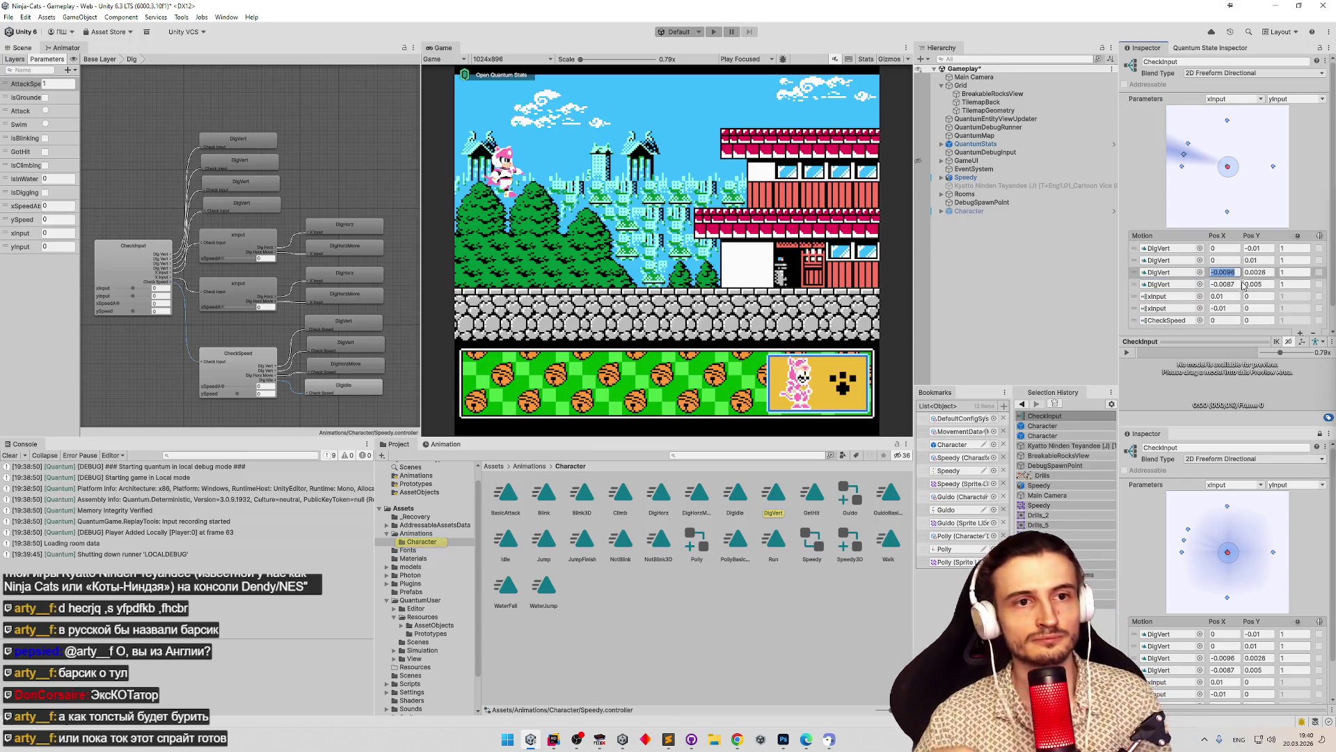
type("0.01")
left_click(1256, 272)
type("0.01")
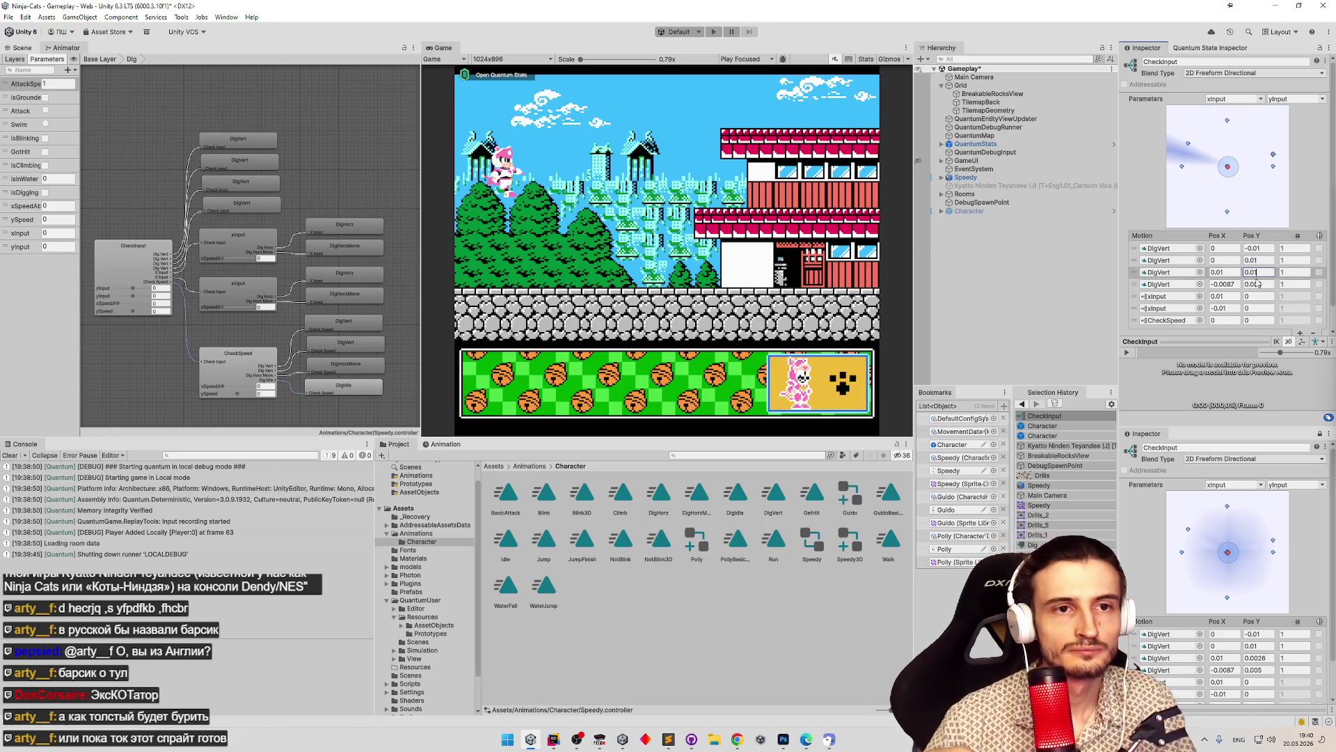
left_click(1225, 284)
type("-0.01")
left_click(1268, 284)
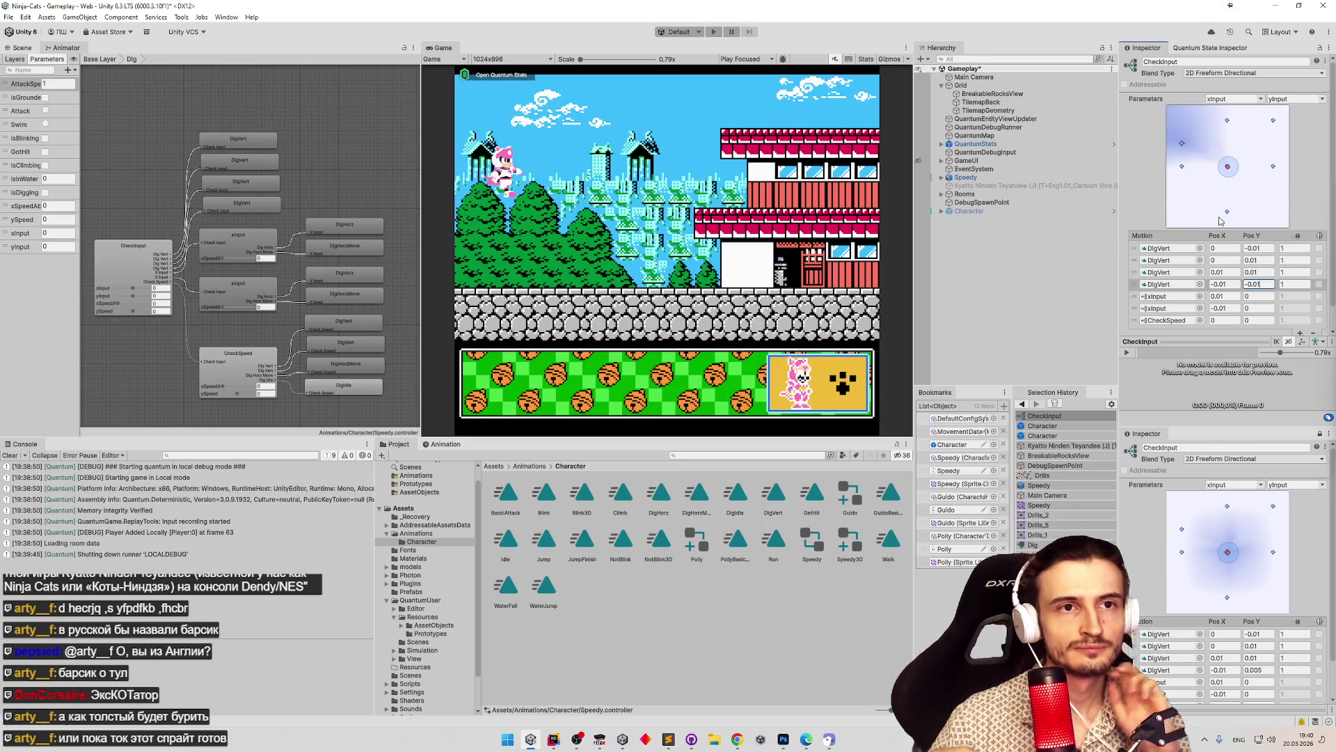
left_click(1134, 284)
key("Delete")
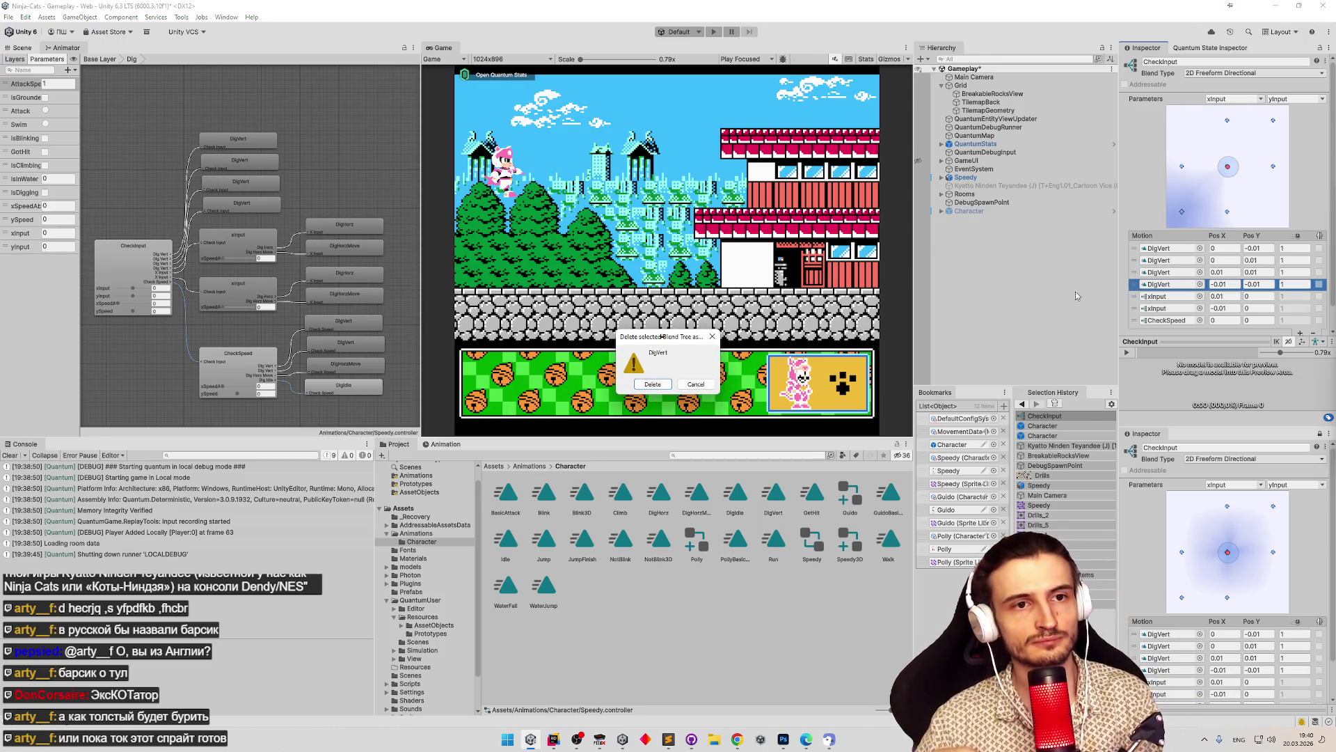
Confirm deleting the fourth DigVert and remove the empty None (Motion) entry.
left_click(667, 387)
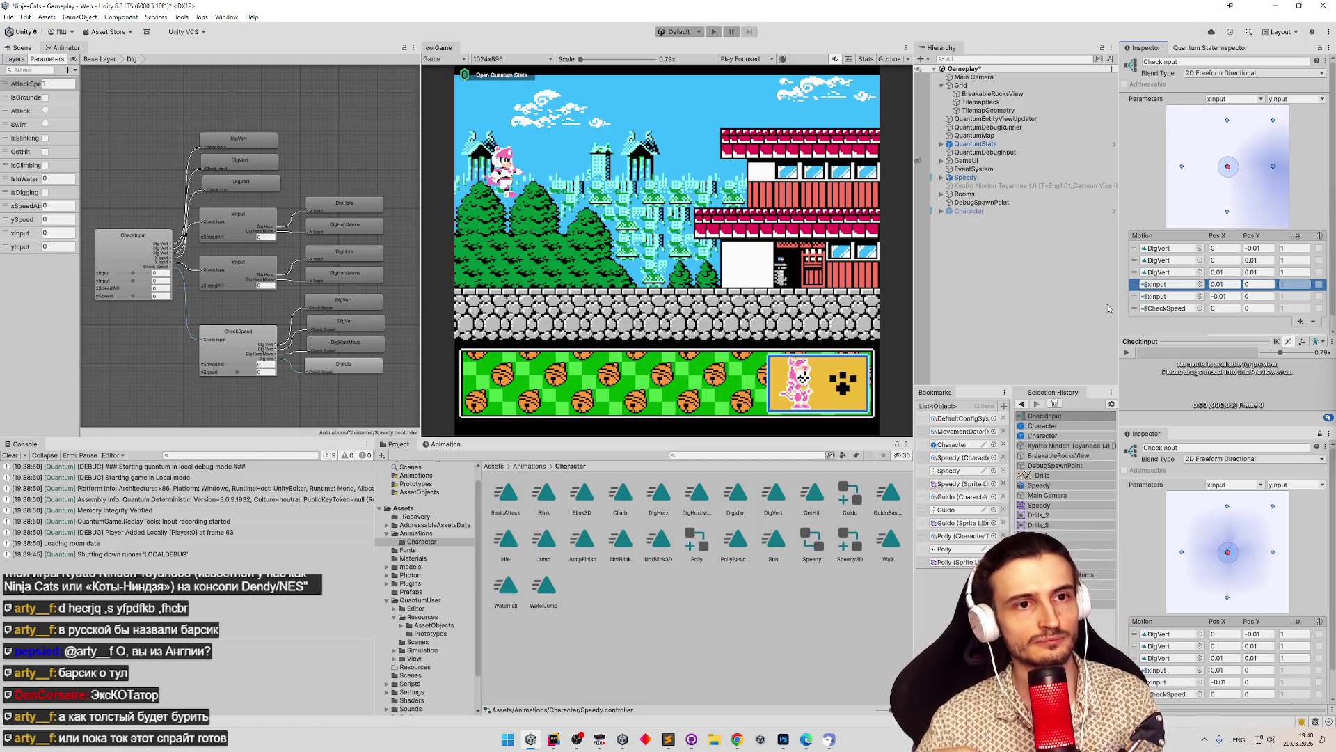
left_click(1137, 274)
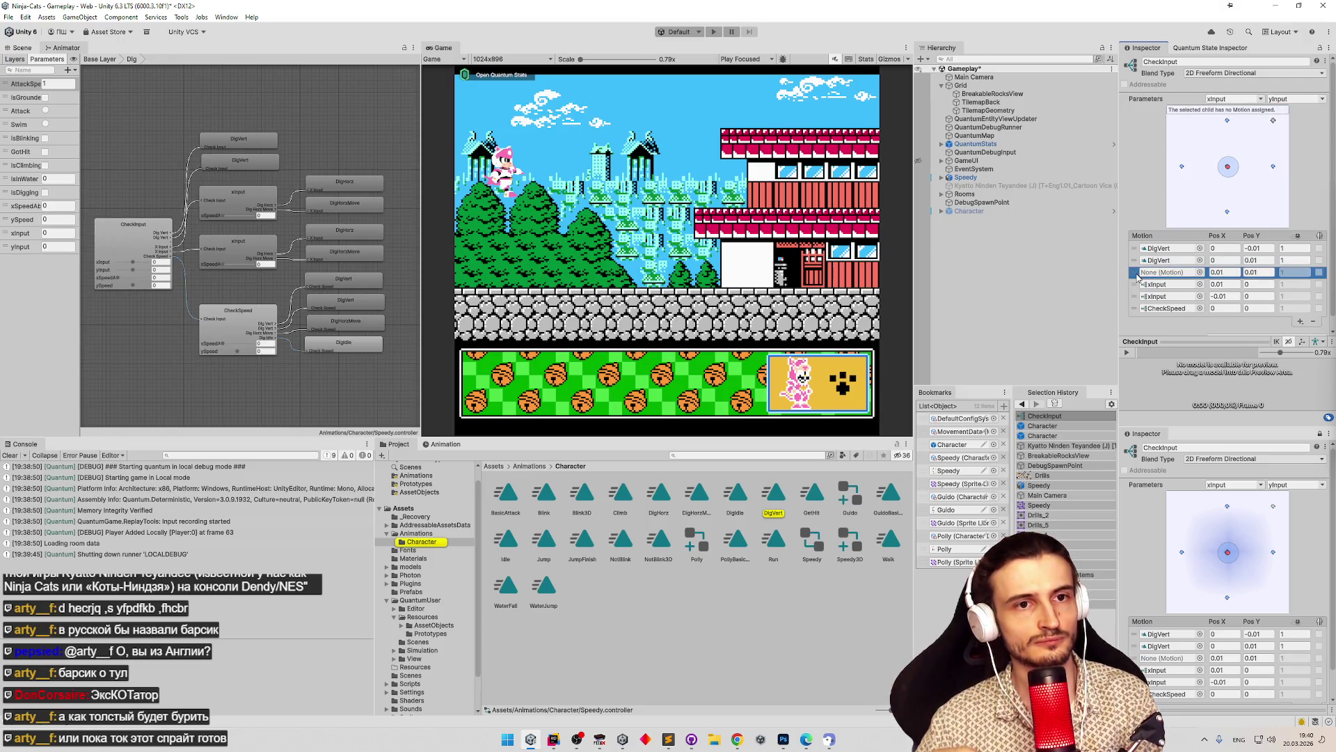
key("Delete")
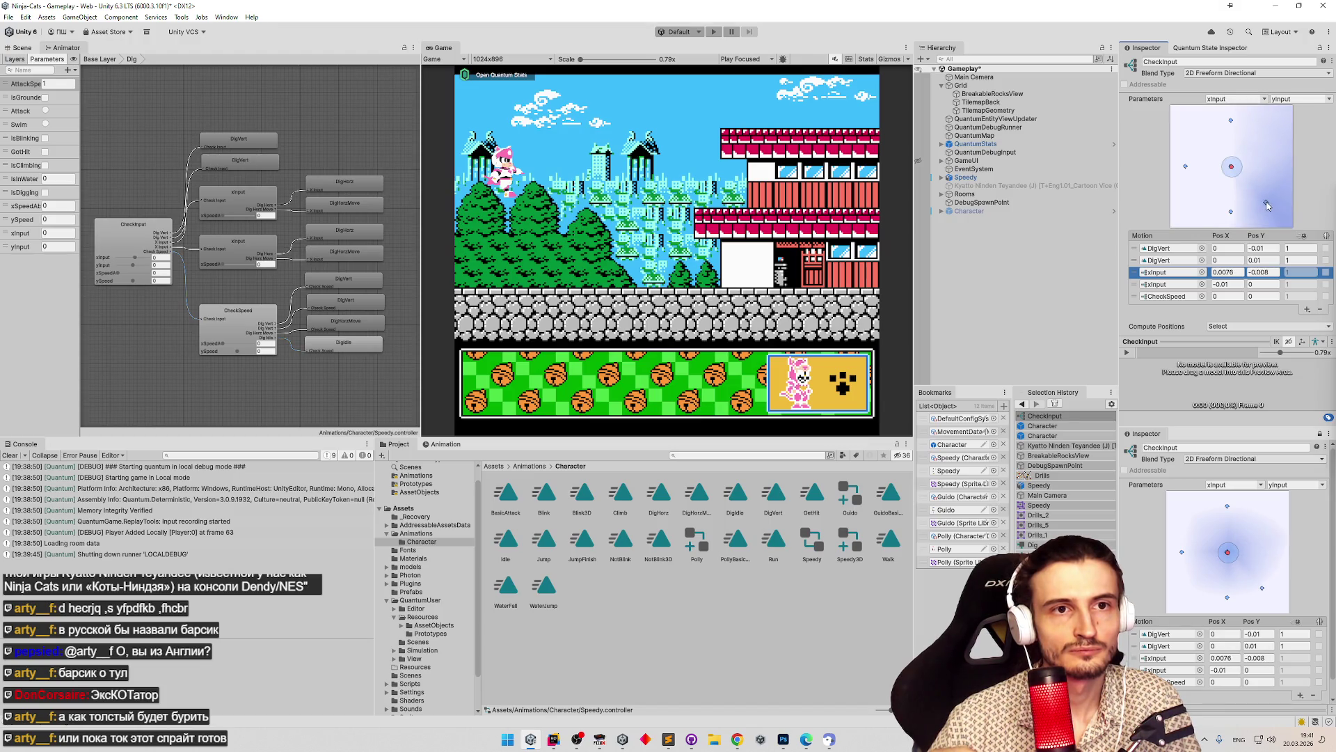
type("0.01")
Change the blend type to 2D Freeform Cartesian and save the scene.
left_click(1240, 77)
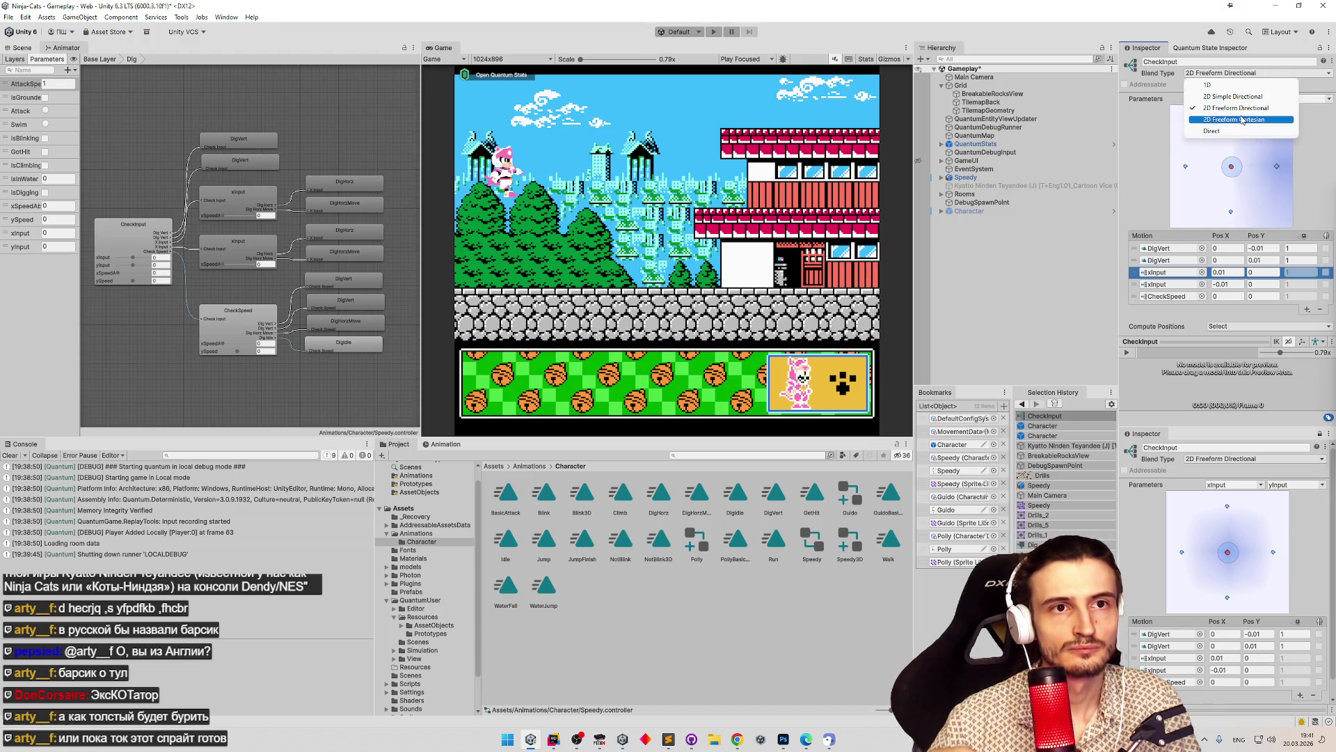
left_click(1242, 119)
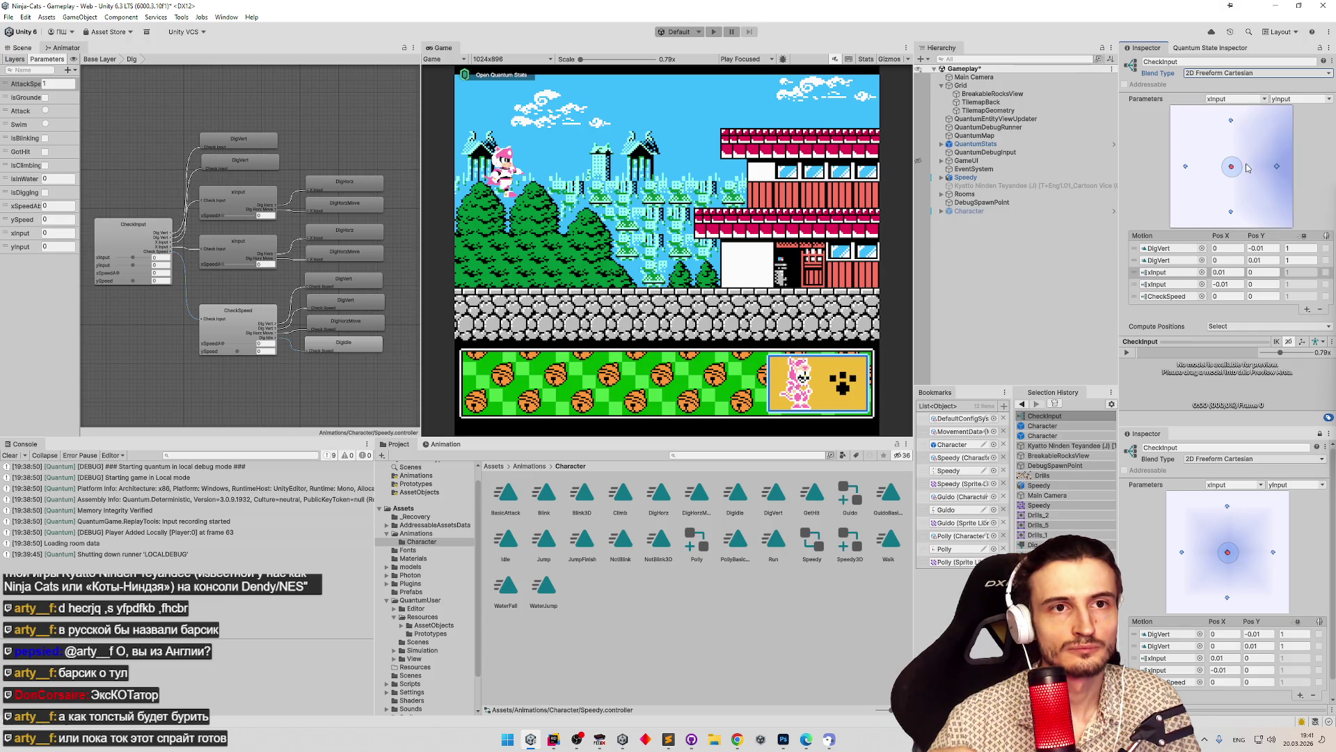
left_click(1245, 72)
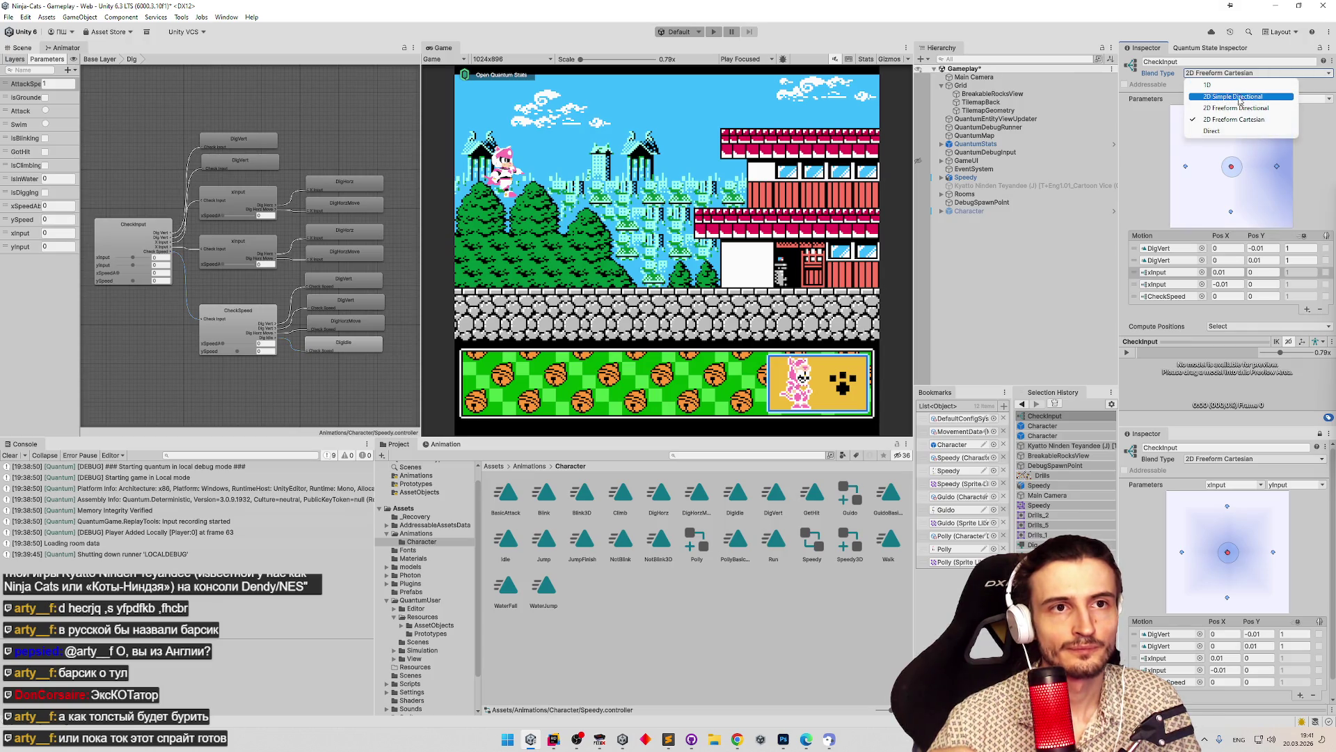
left_click(863, 266)
key("ctrl+s")
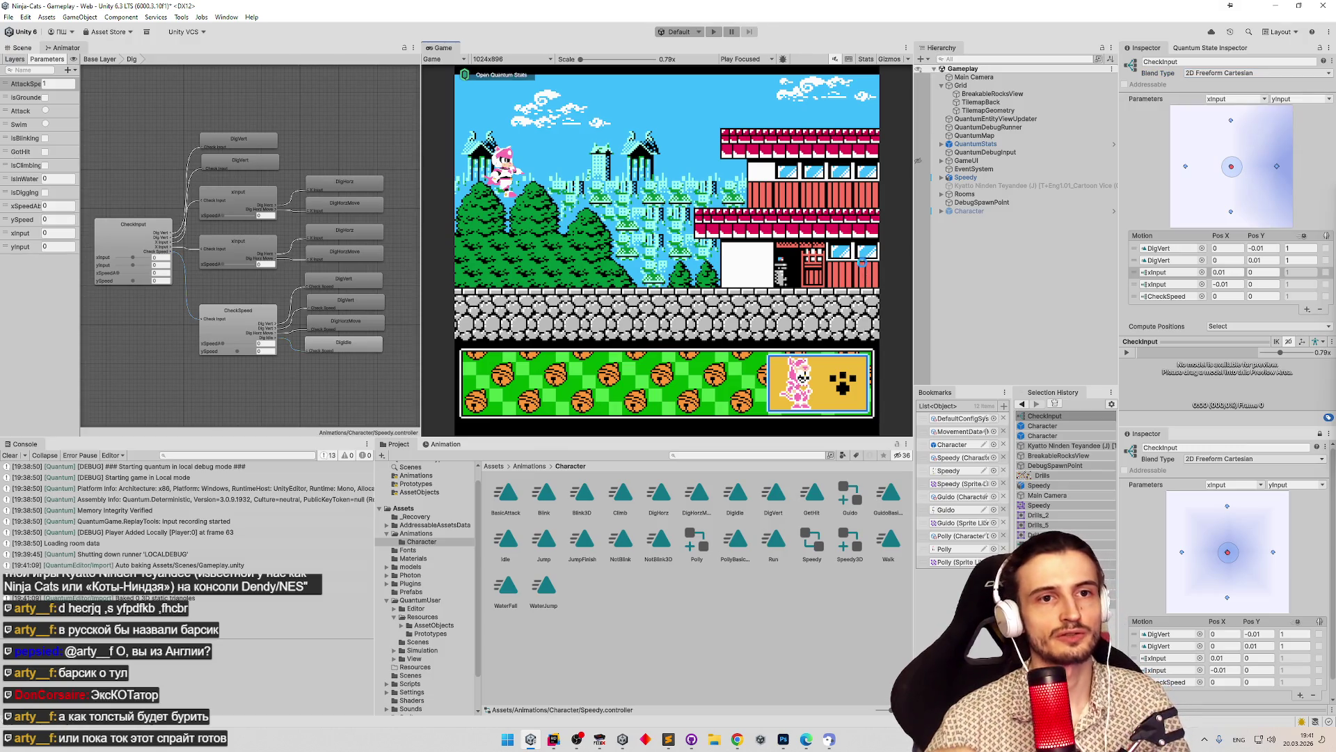
key("ctrl+p")
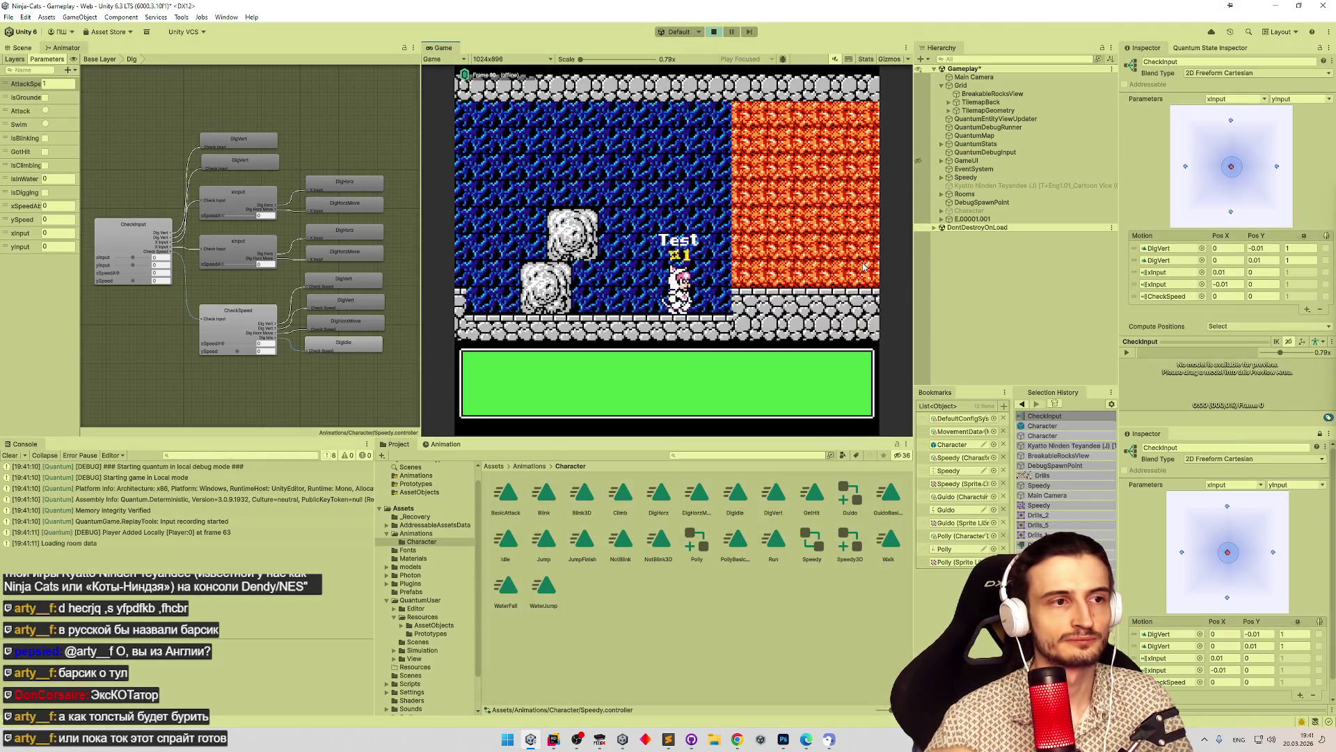
key("Right")
key("Up")
key("Right")
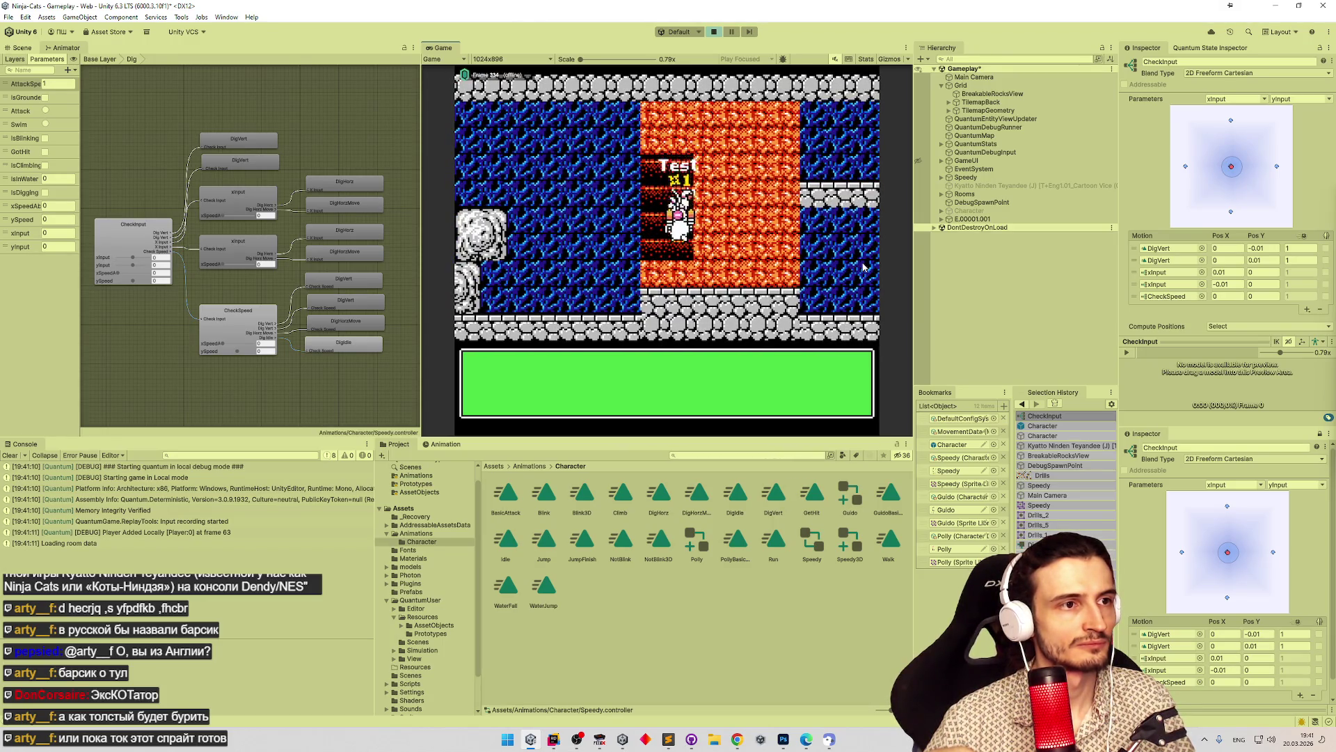
key("Up")
key("Right")
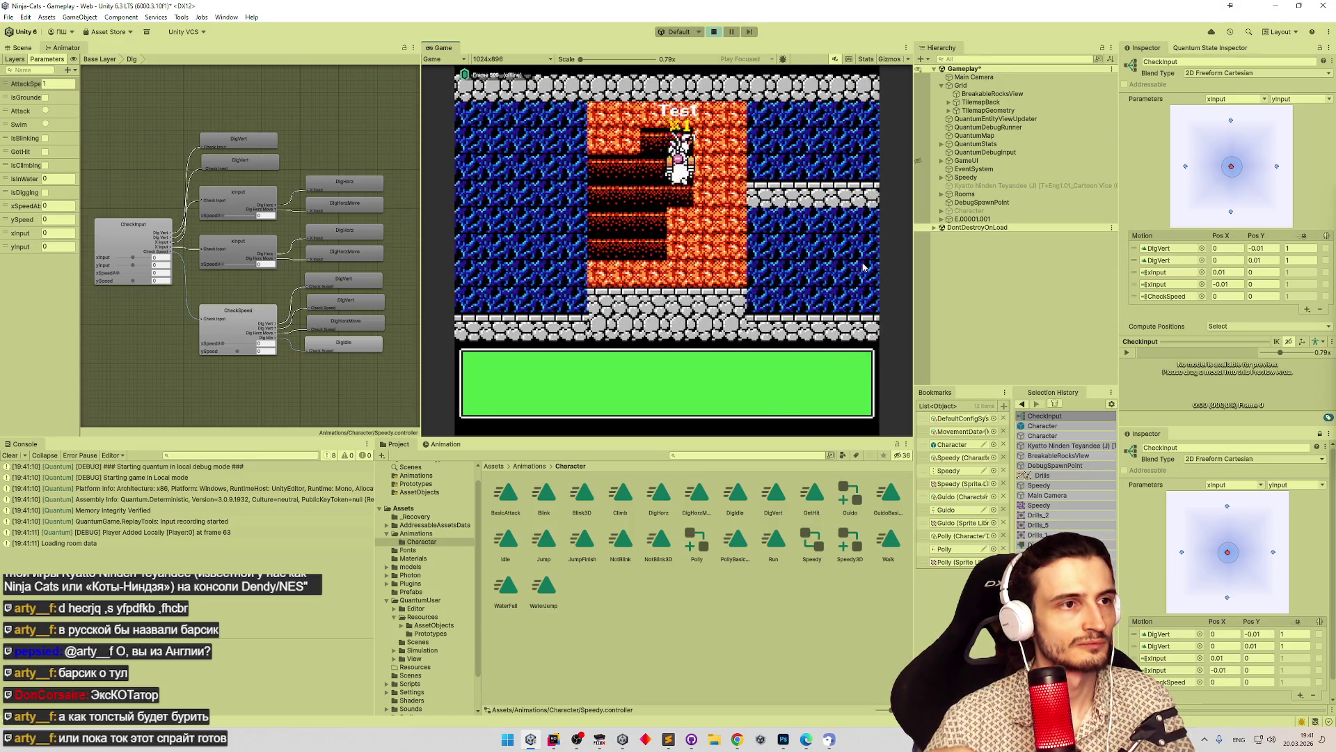
key("Down")
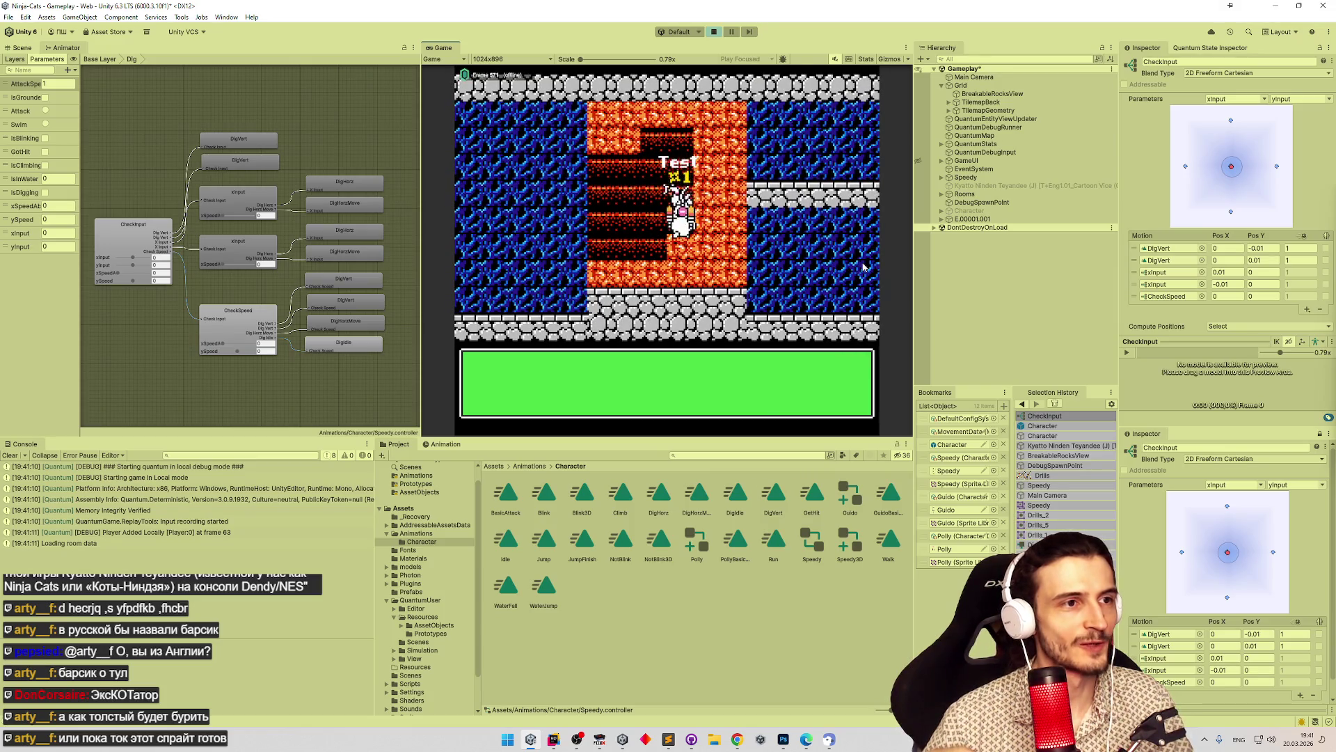
key("Up")
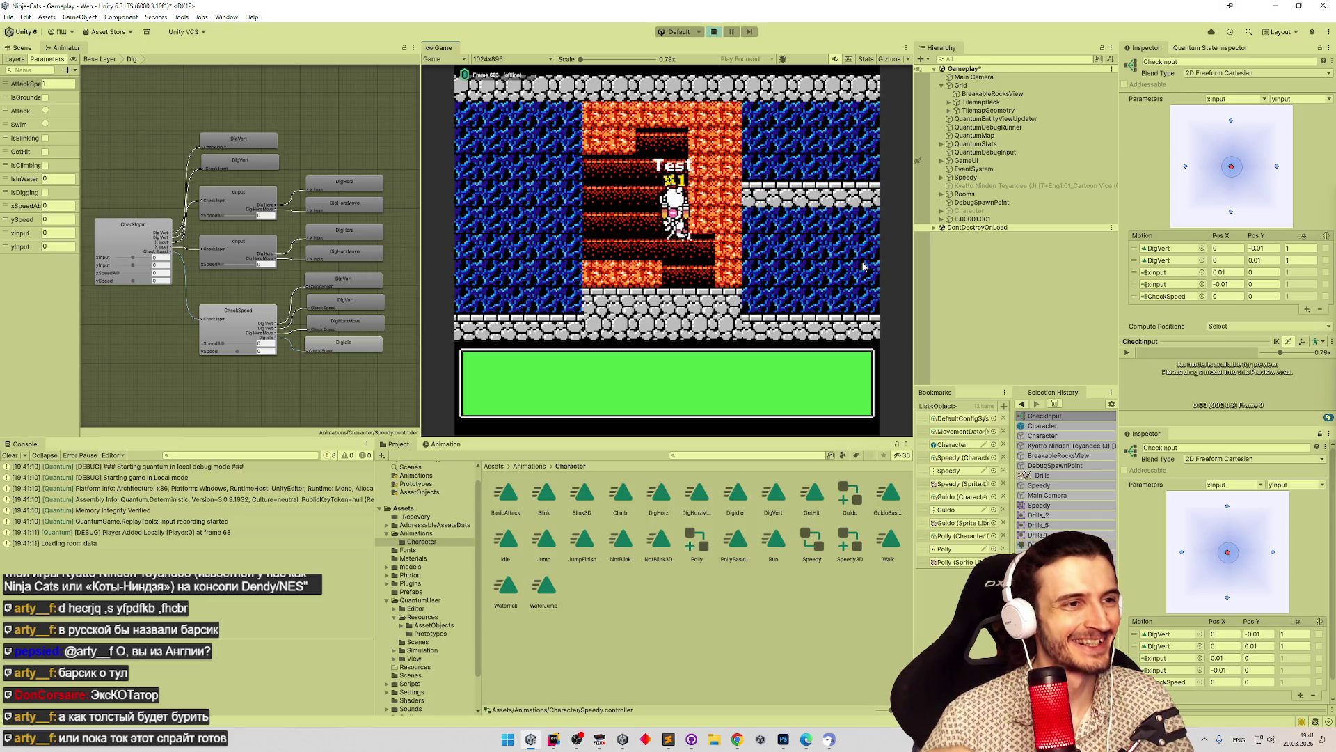
key("Left")
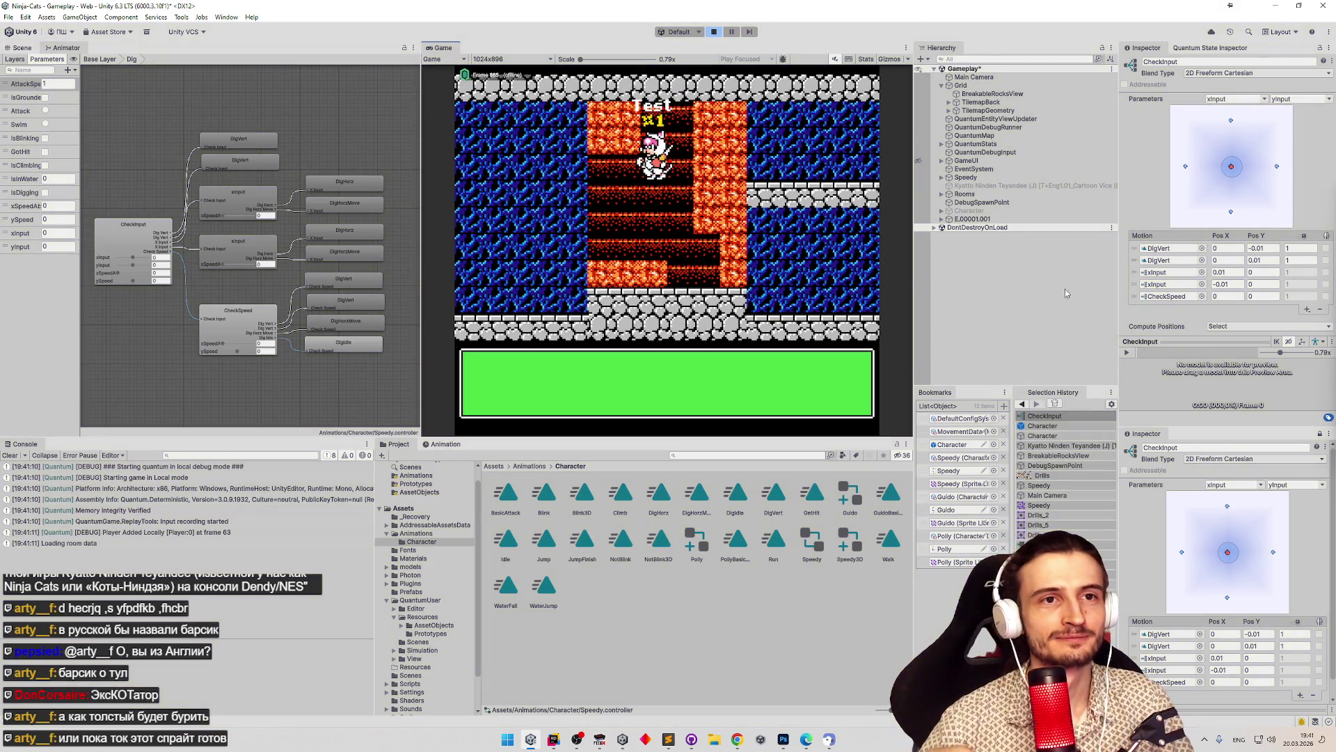
key("ctrl+p")
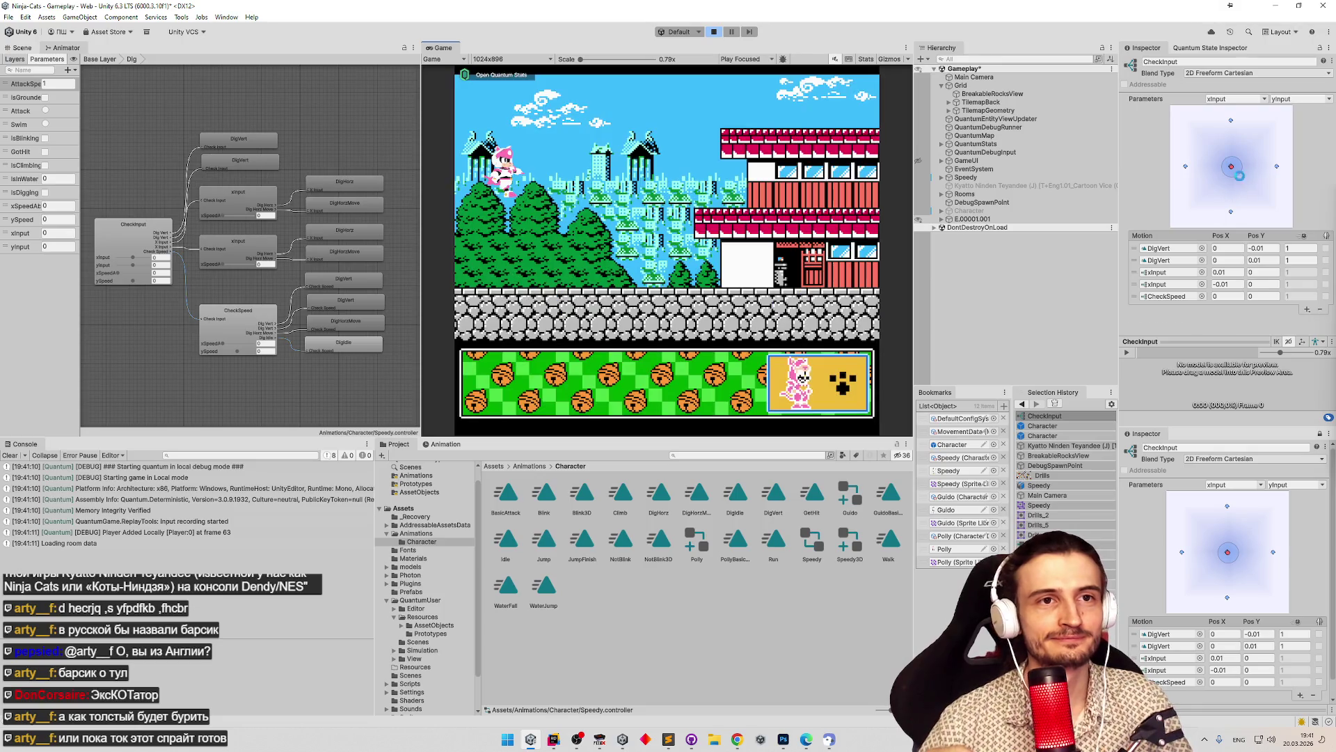
left_click(1237, 73)
Switch the blend to 2D Simple Directional and play-test digging right into the lava.
left_click(1235, 97)
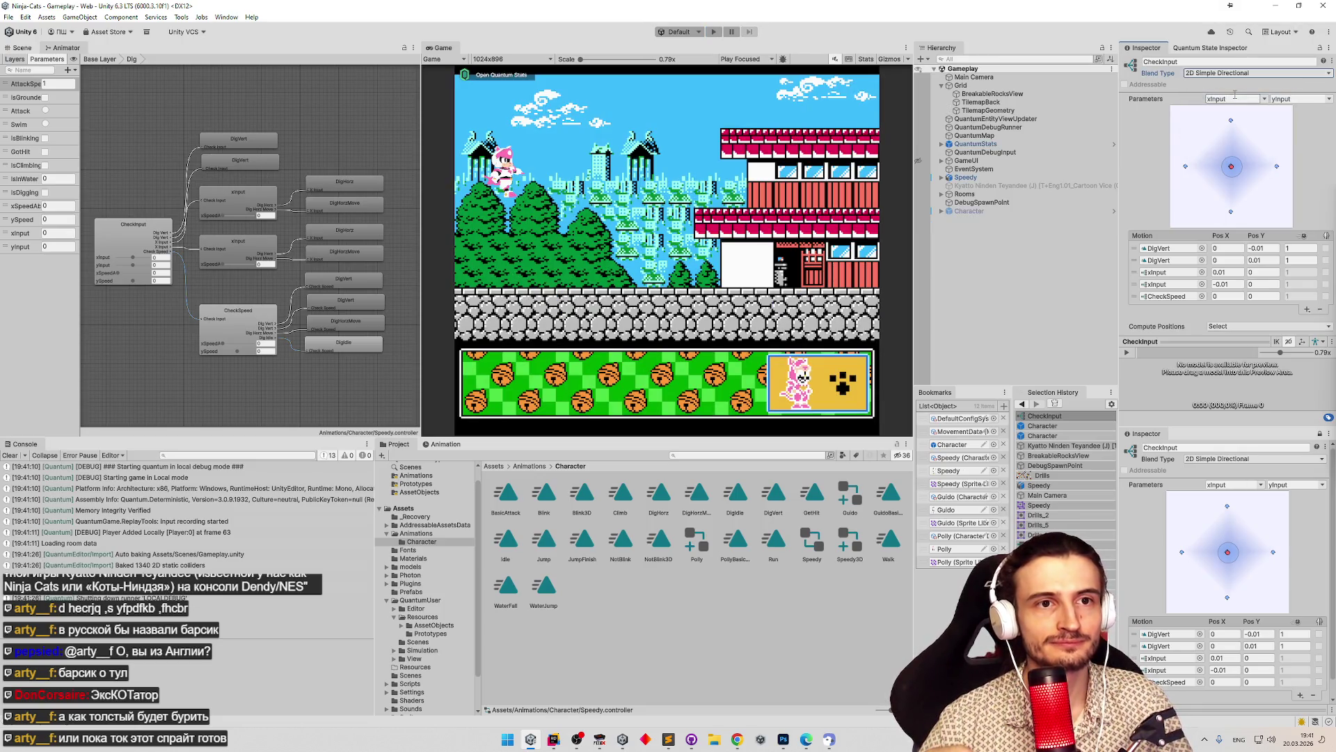
key("ctrl+p")
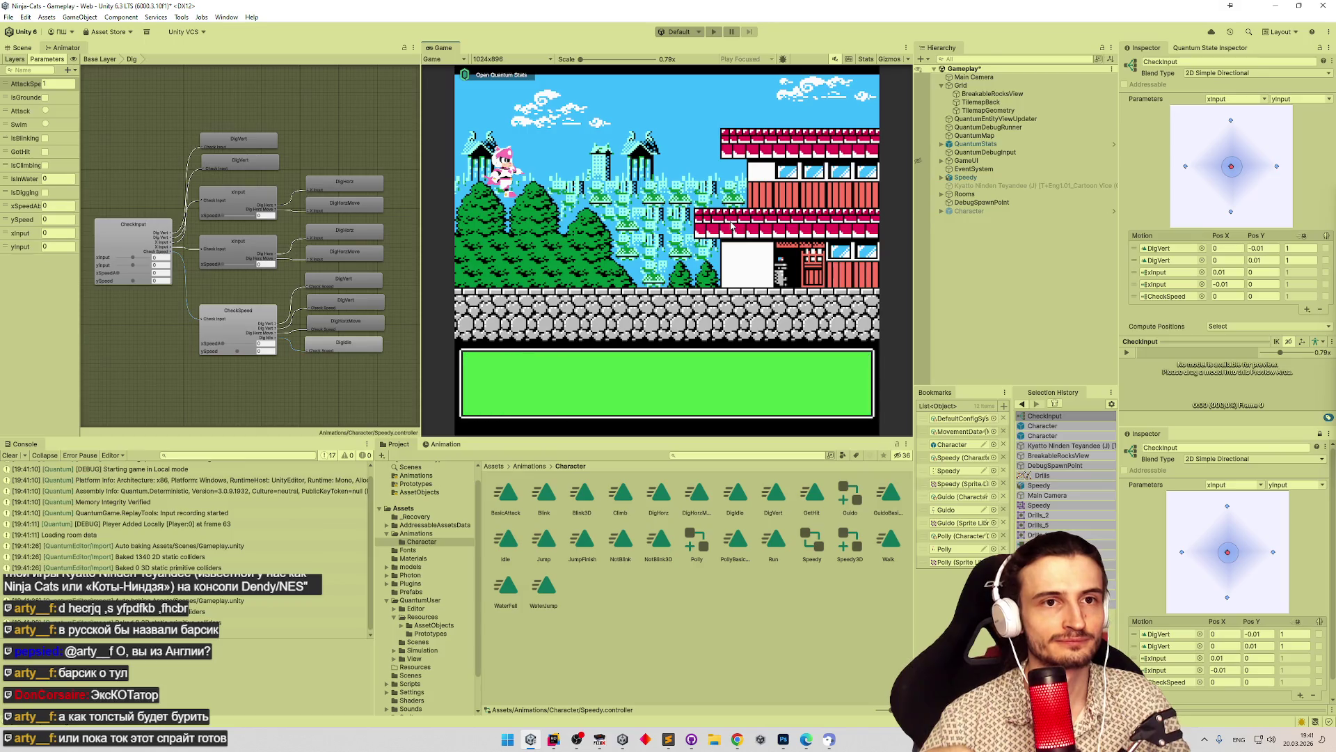
key("Right")
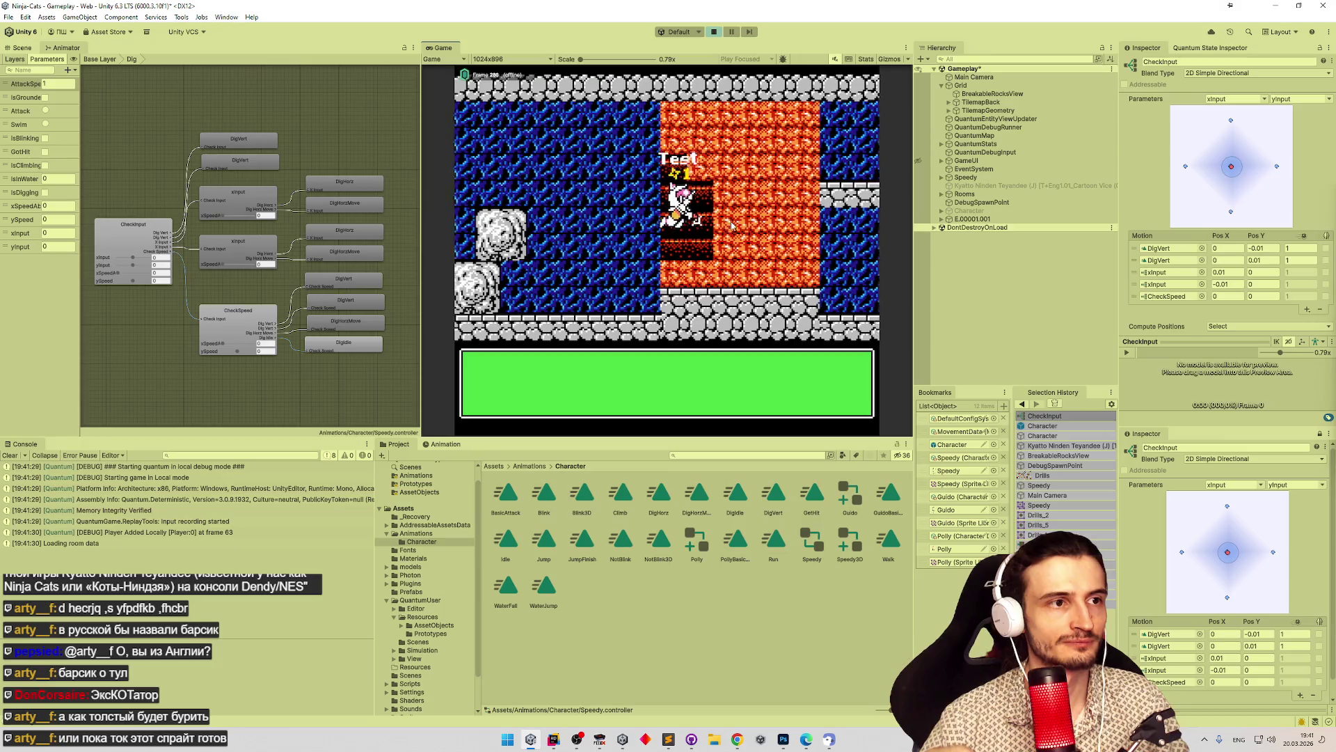
key("ctrl+p")
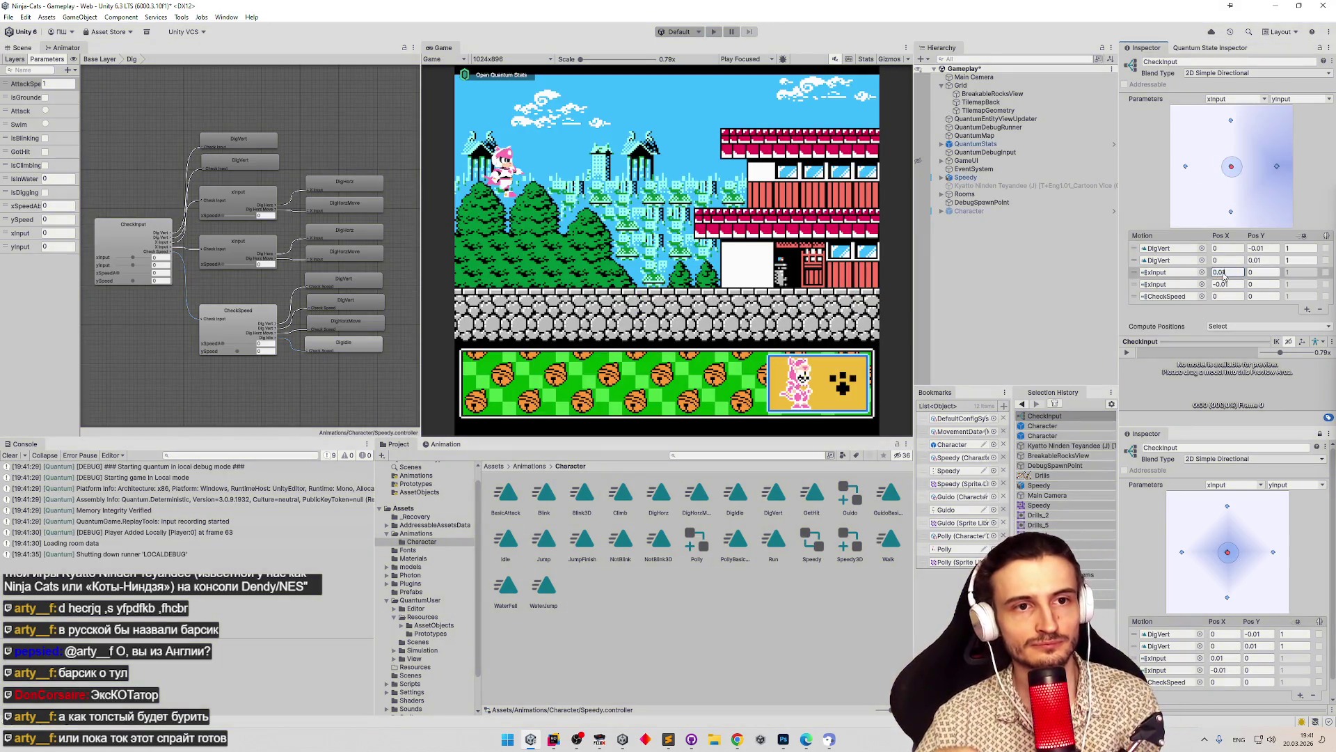
Widen the first xInput Pos X spacing, save, and play-test digging upward.
type("1")
left_click(1223, 284)
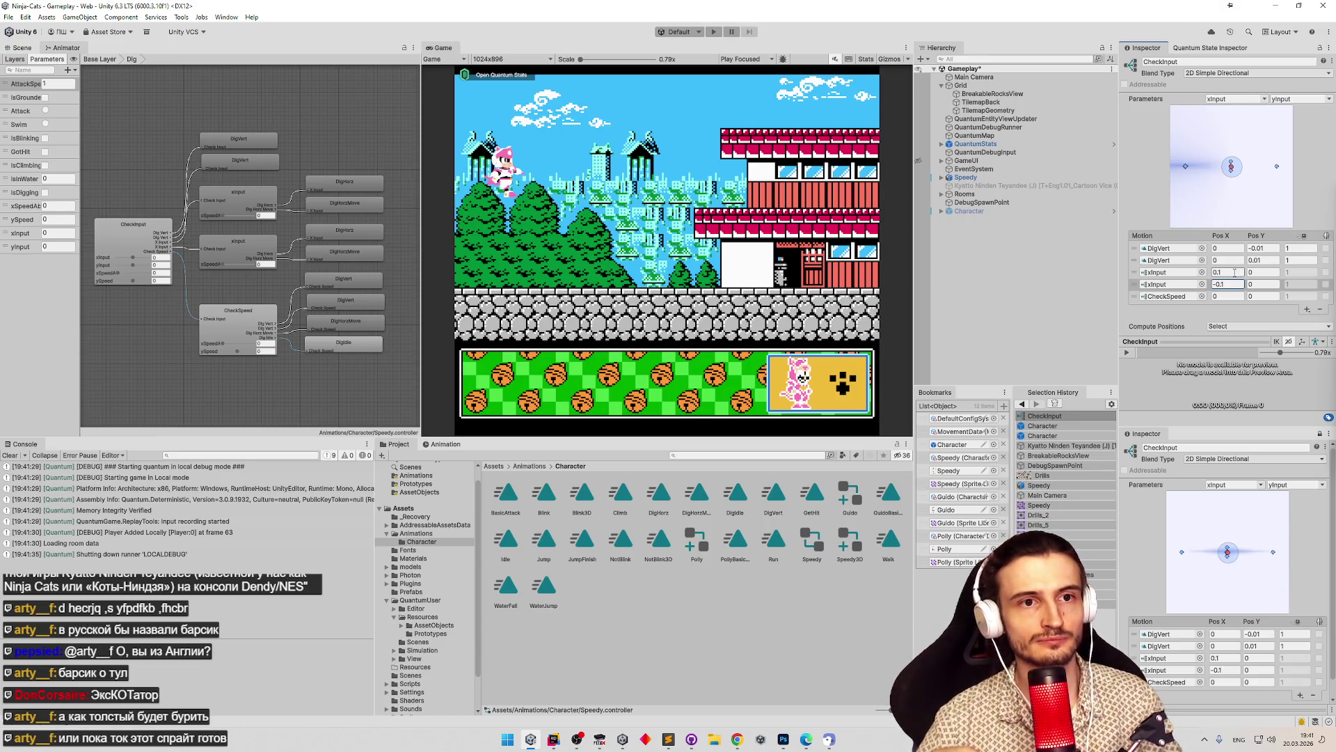
key("ctrl+s")
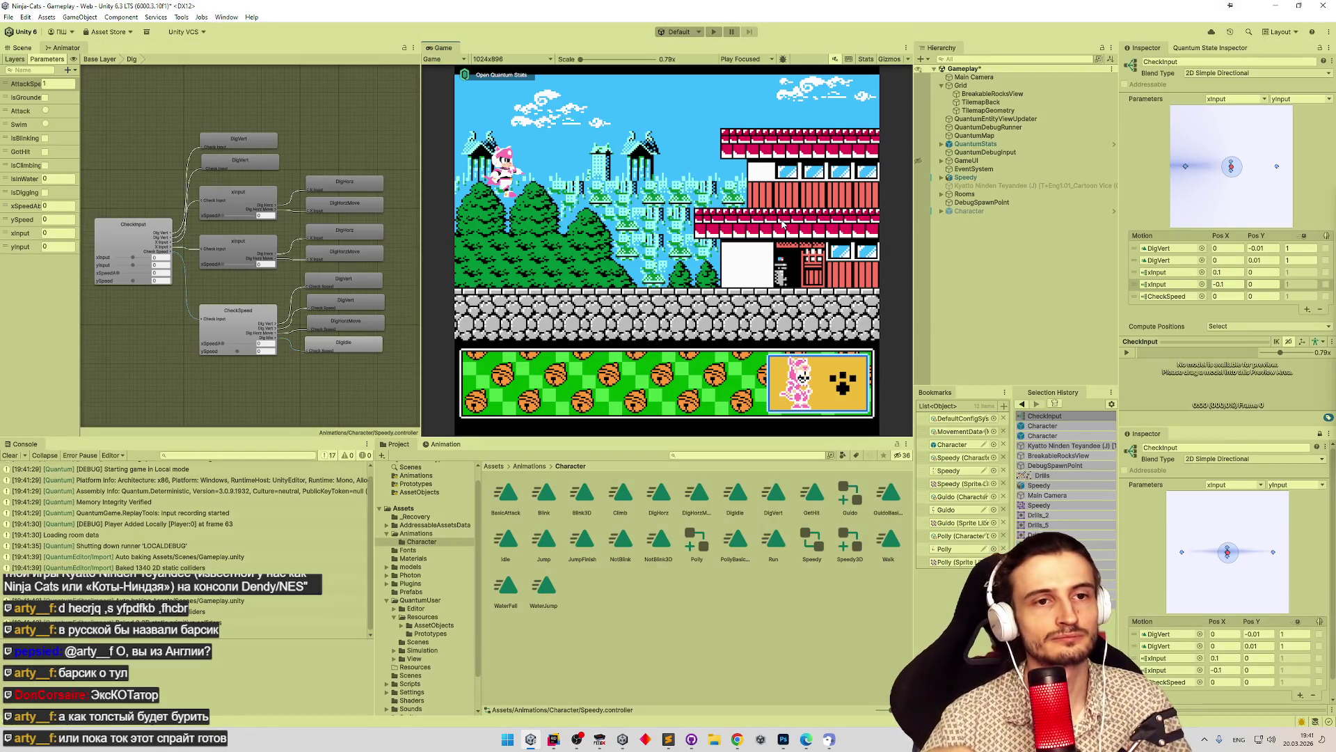
key("ctrl+p")
key("Up")
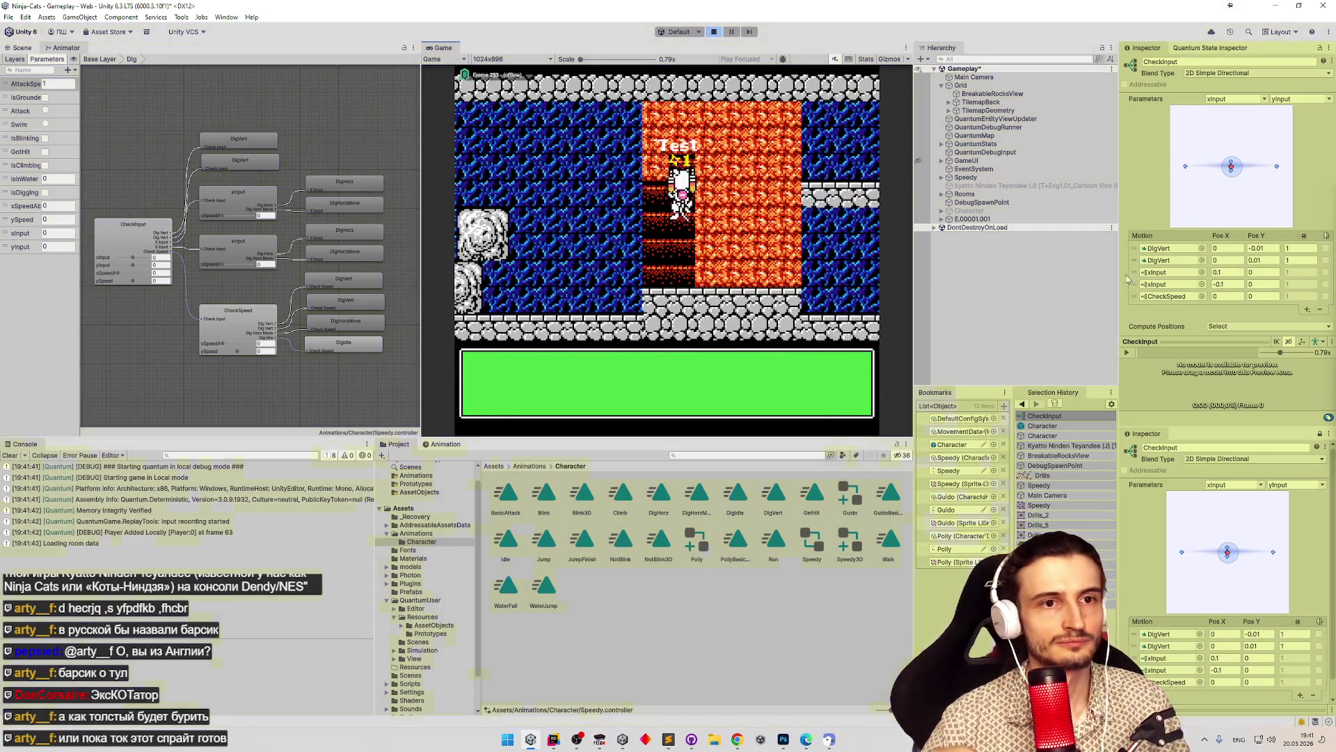
key("ctrl+p")
Set the xInput Pos X values to 1 and -1, save, and play-test again.
left_click(1228, 272)
type("1")
key("Tab")
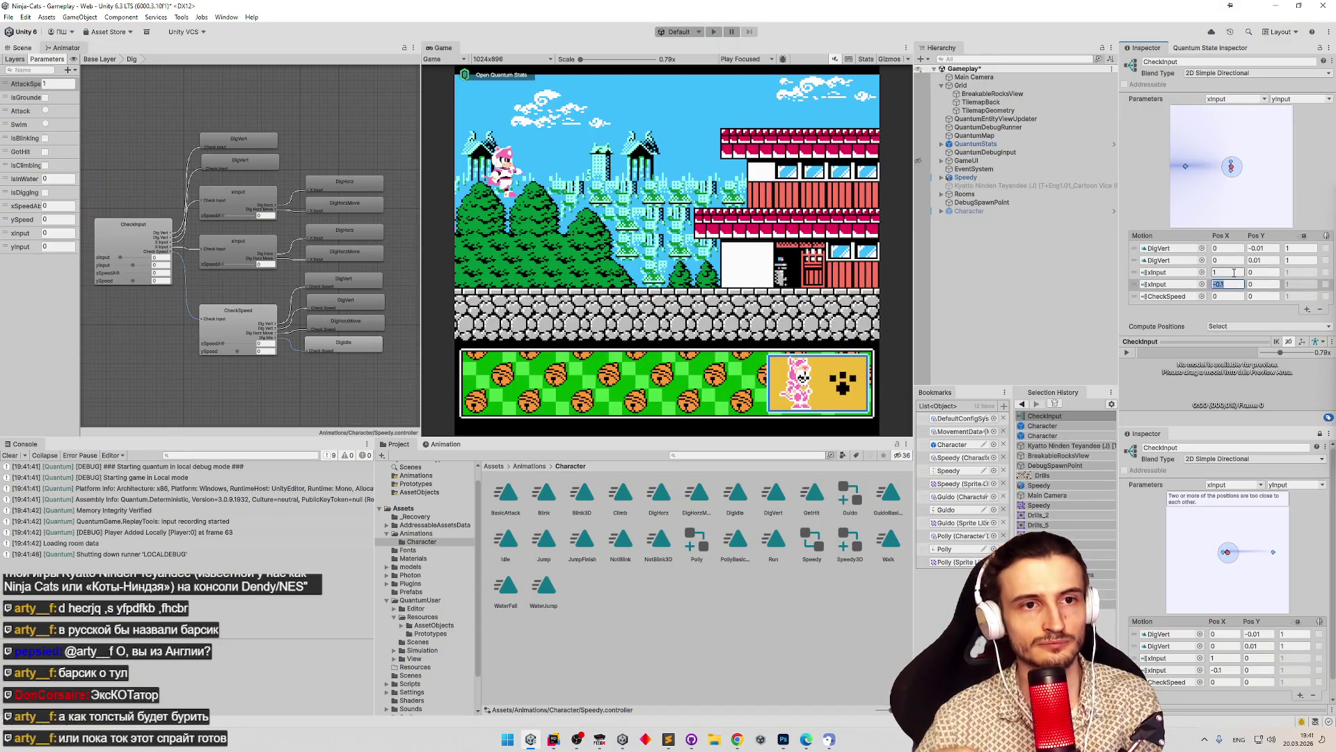
type("1")
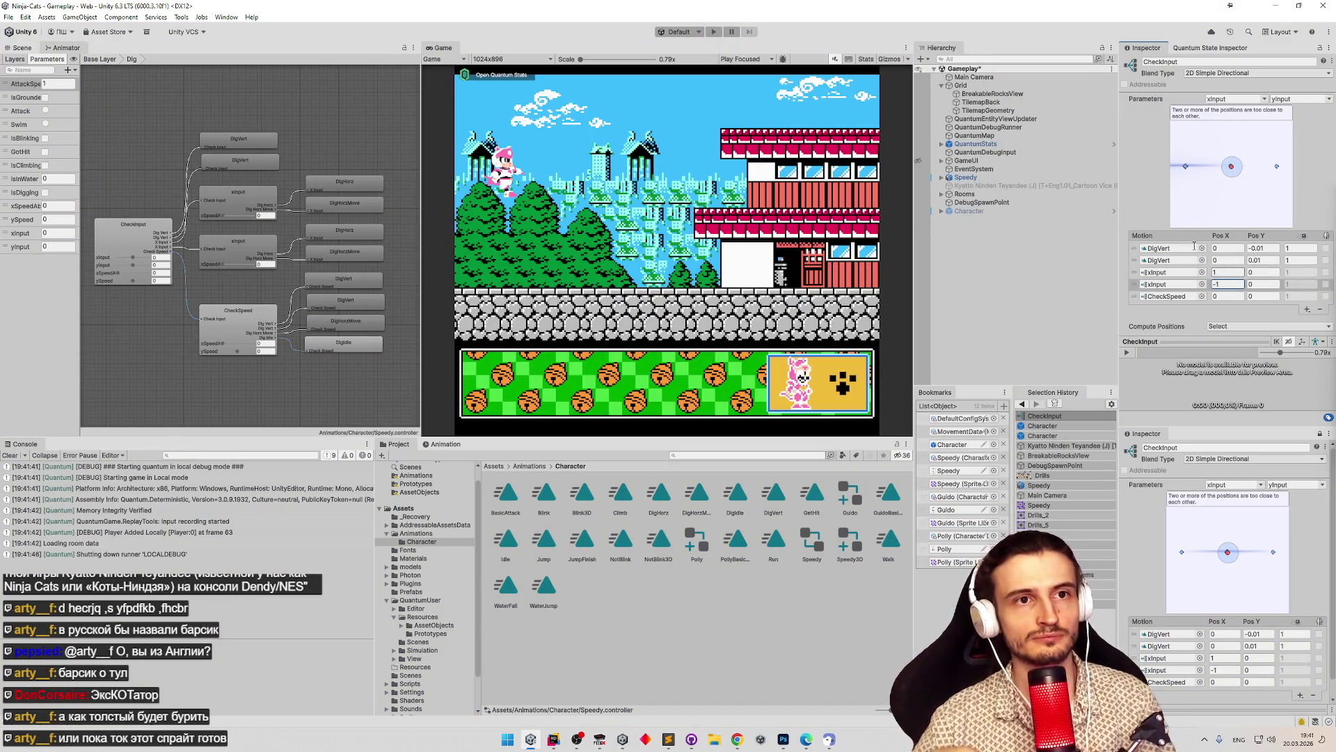
key("ctrl+s")
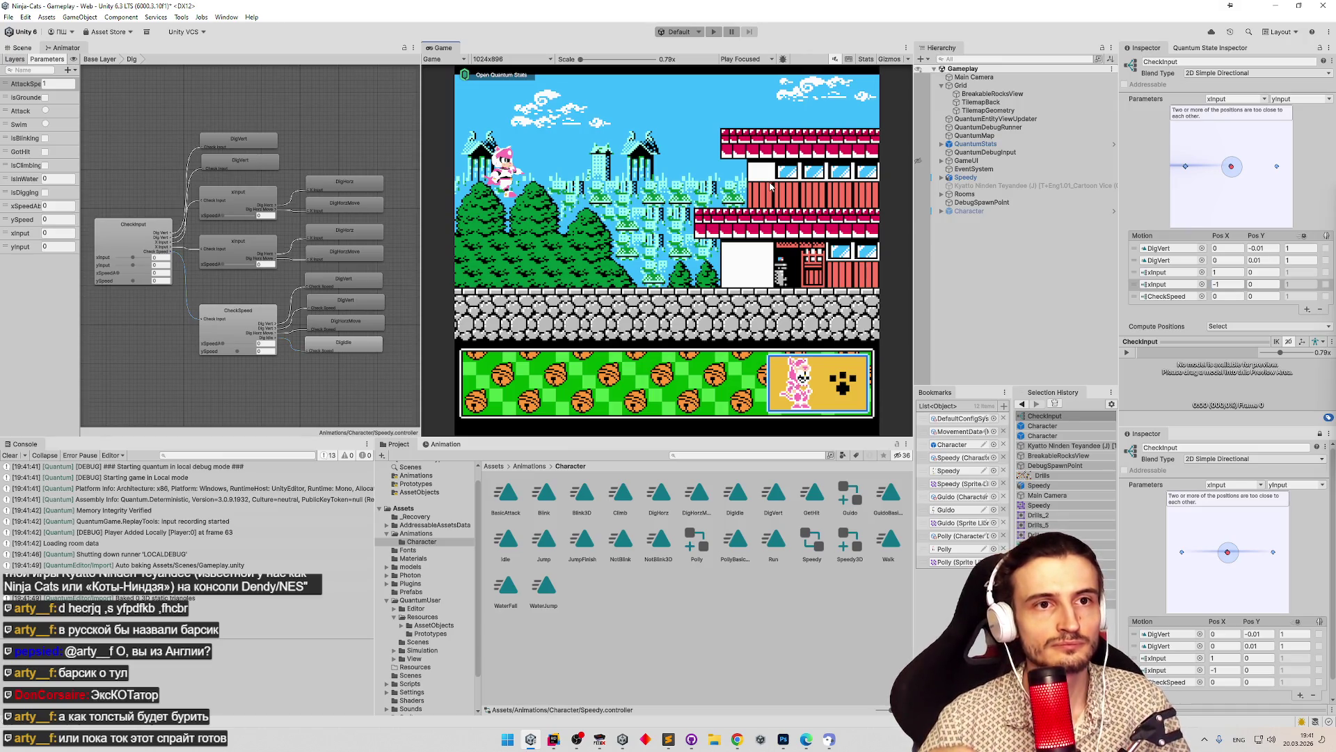
key("ctrl+p")
key("space")
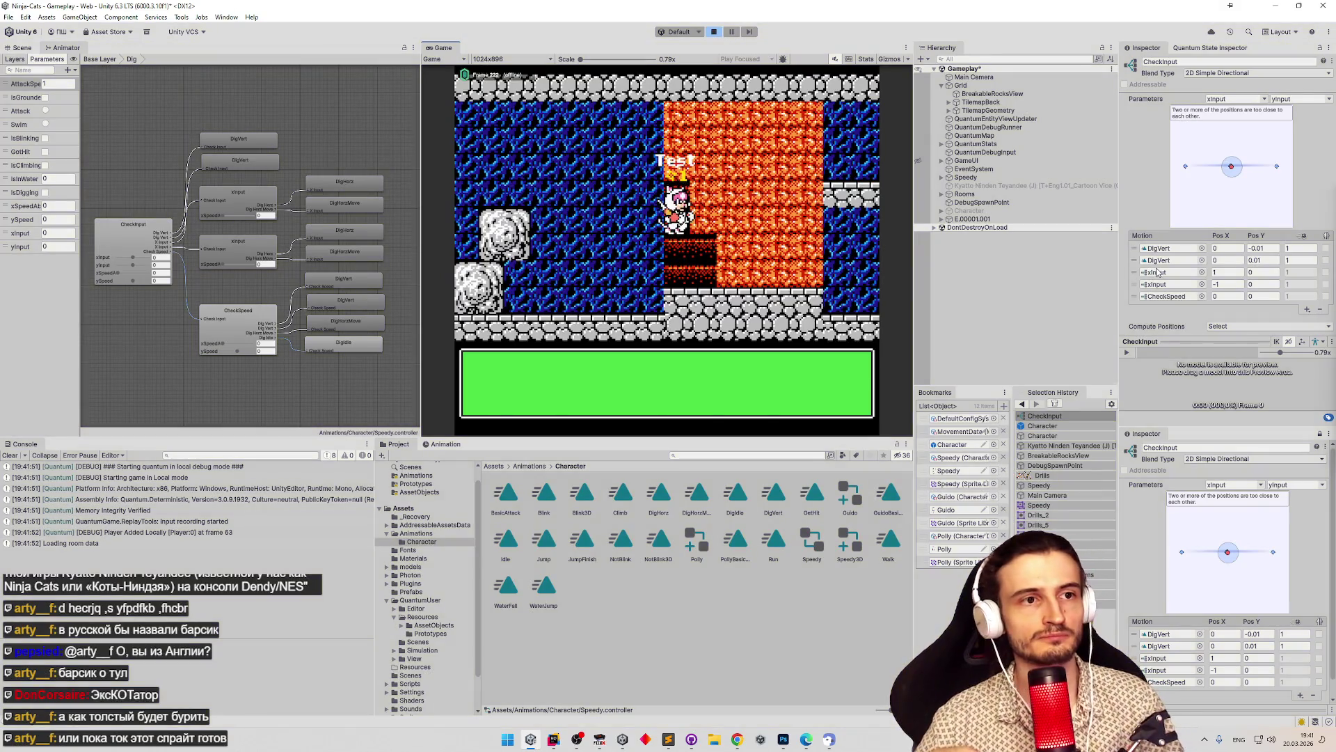
key("ctrl+p")
Restore the xInput positions to 0.01 and -0.01 and review the DigVert entries.
left_click(1232, 271)
type("0.01")
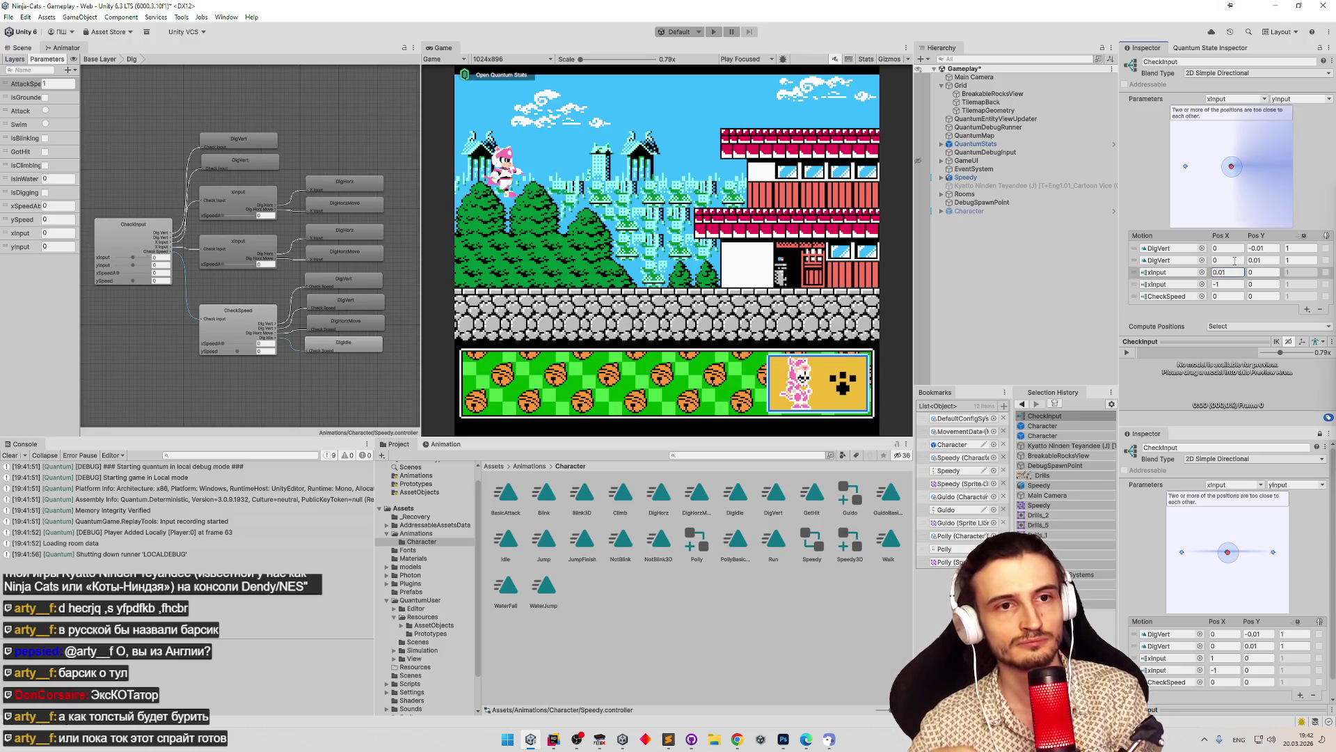
left_click(1230, 284)
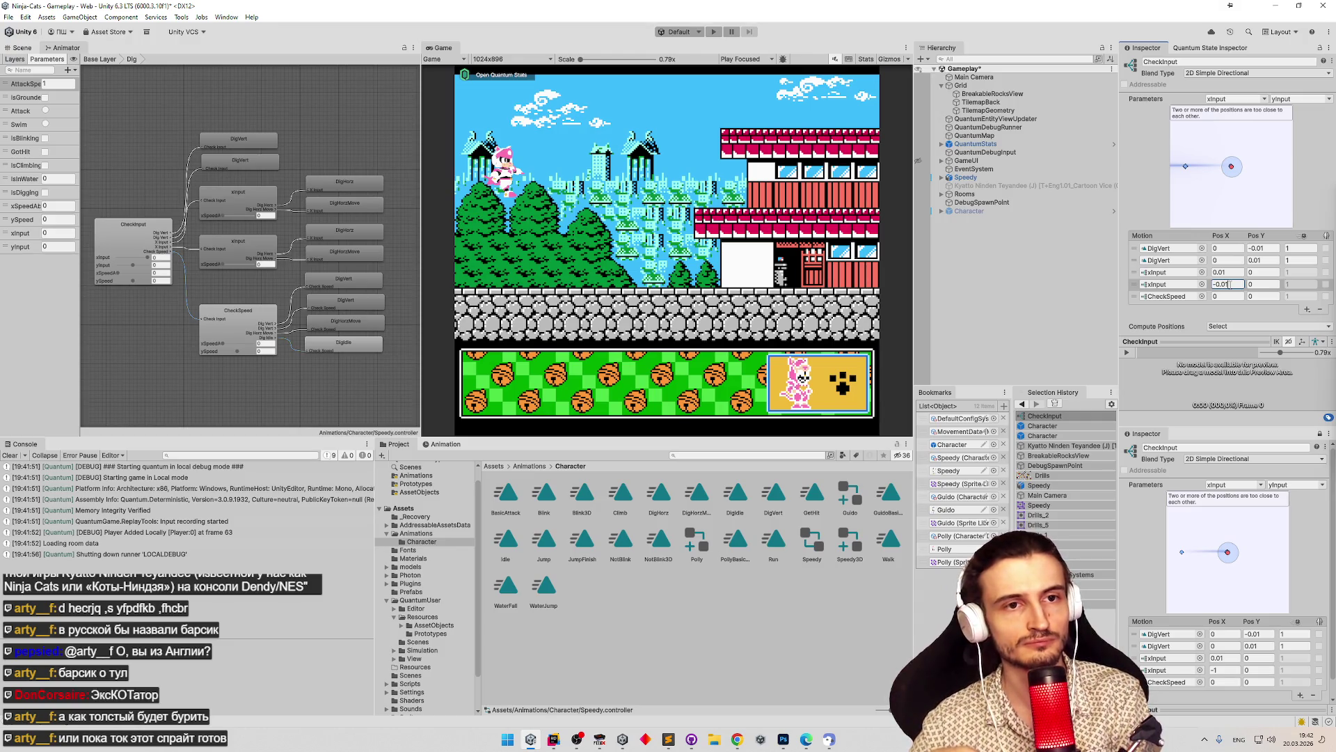
key("Return")
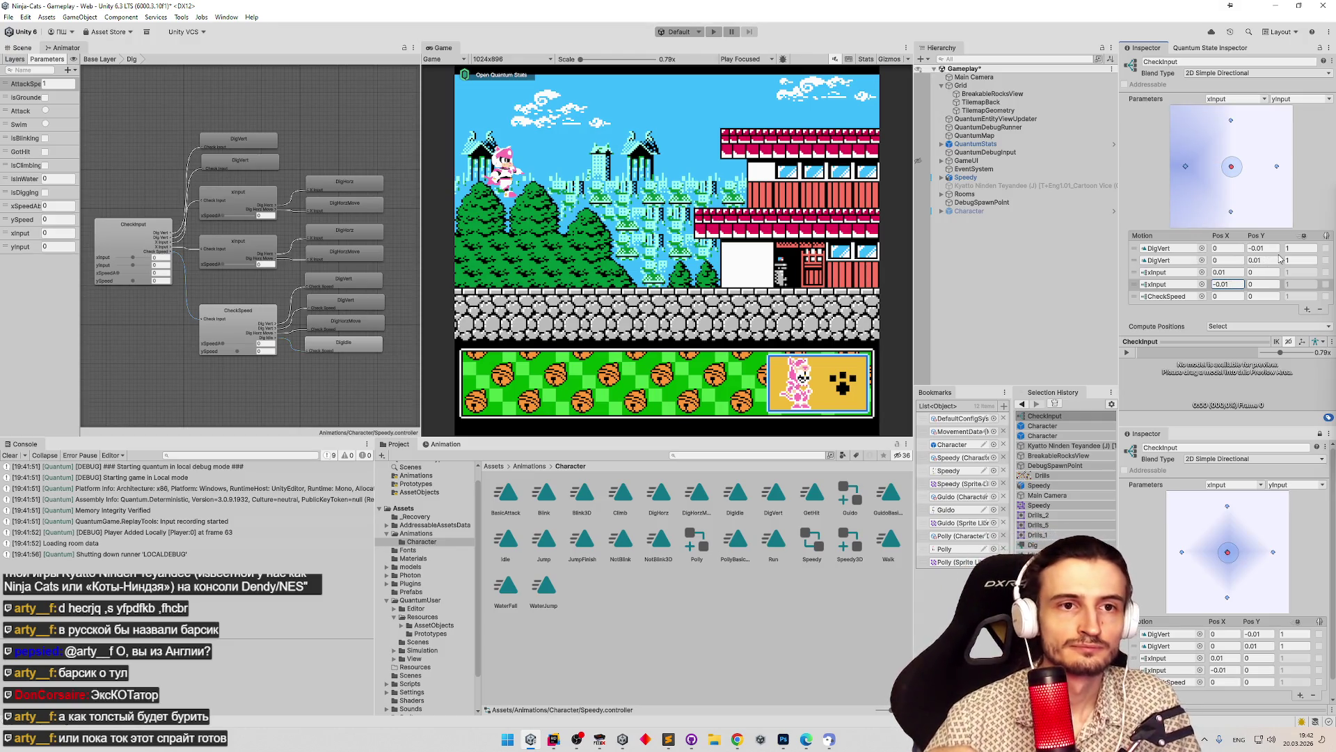
left_click(1302, 259)
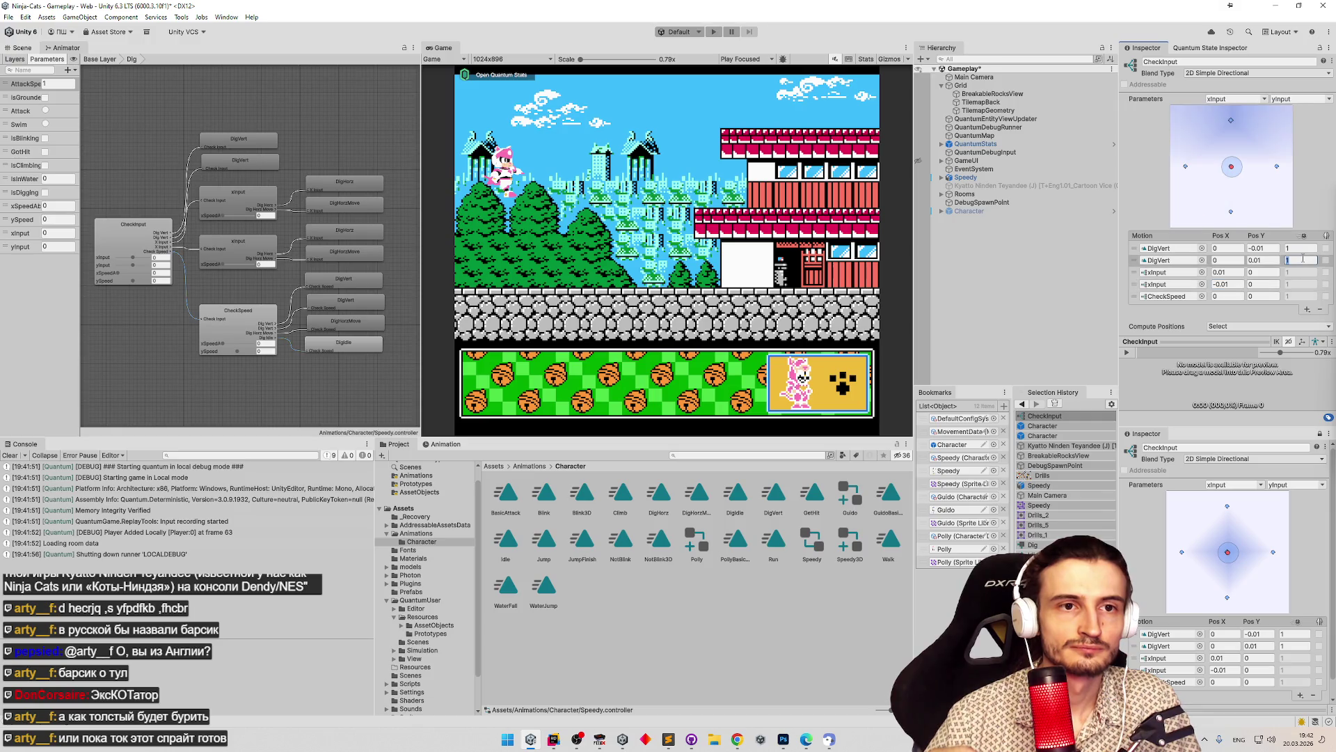
left_click(1303, 249)
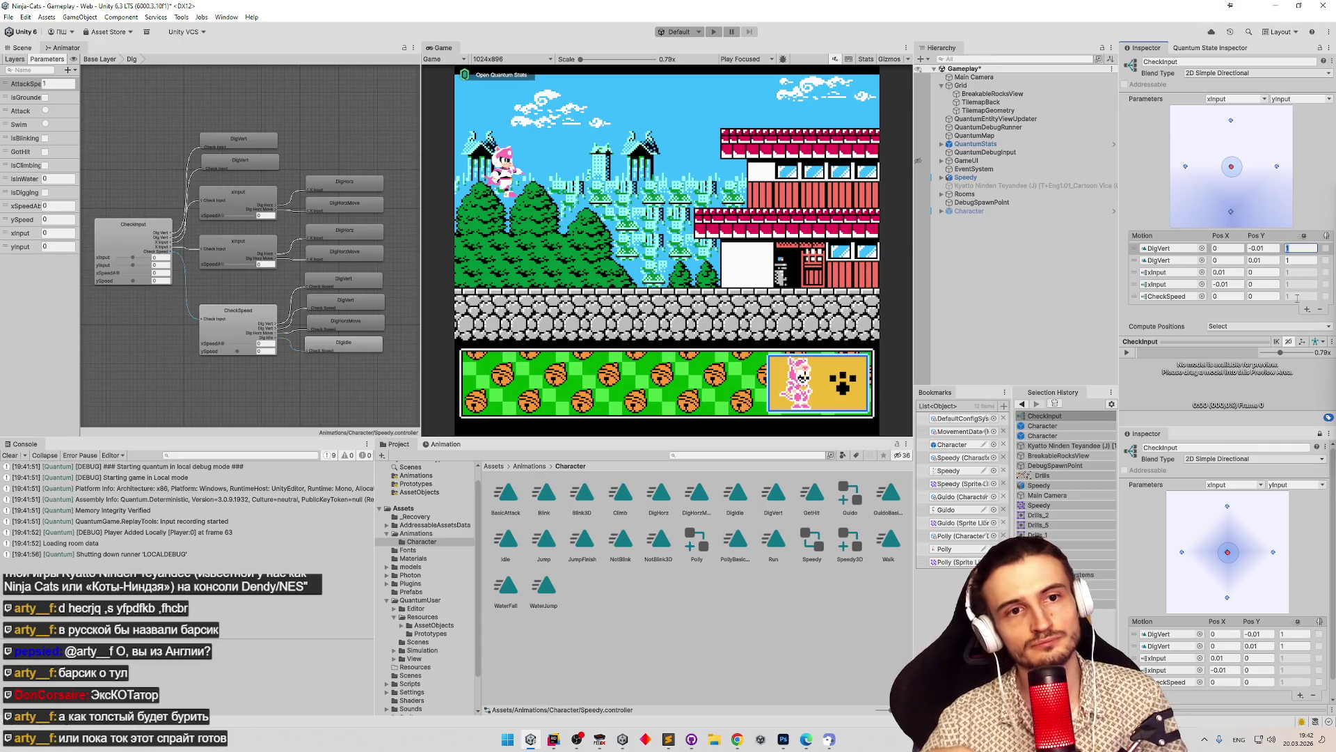
left_click(1134, 261)
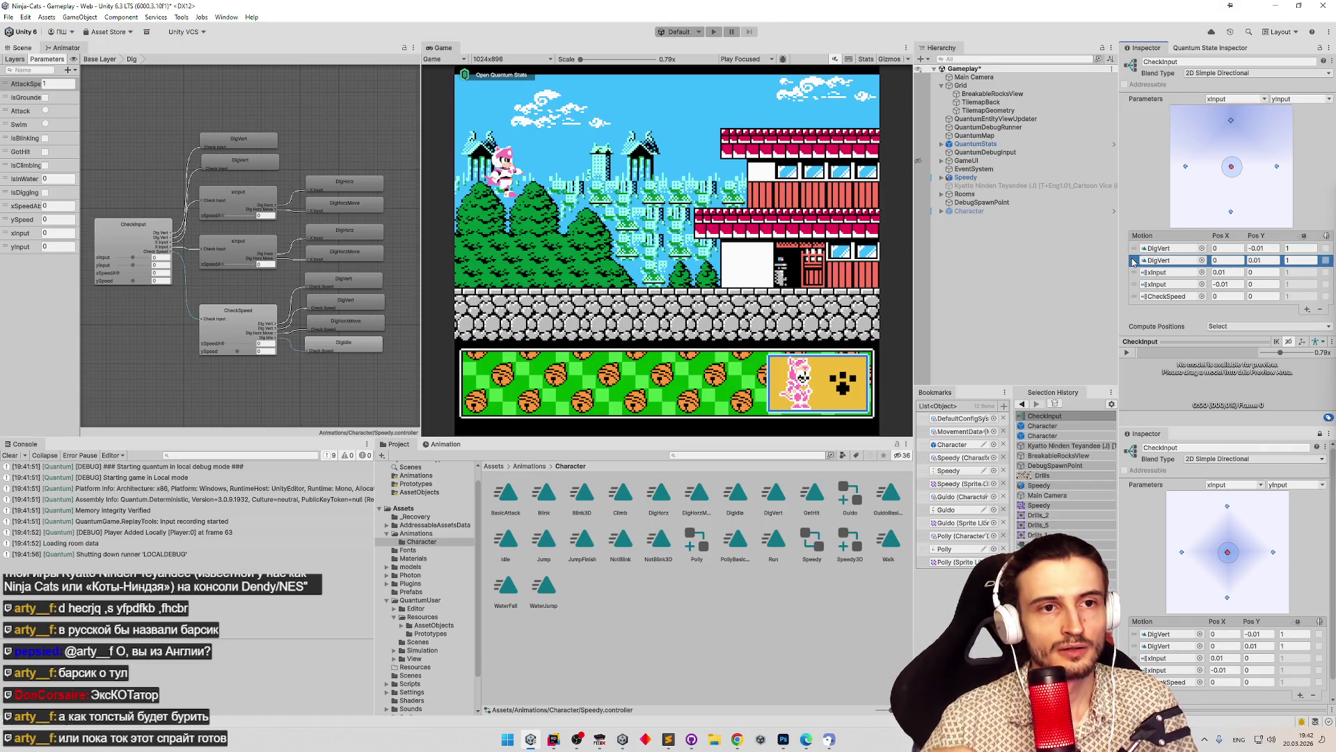
left_click(1307, 310)
Add four empty motion entries to the CheckInput blend tree.
left_click(1284, 322)
left_click(1308, 323)
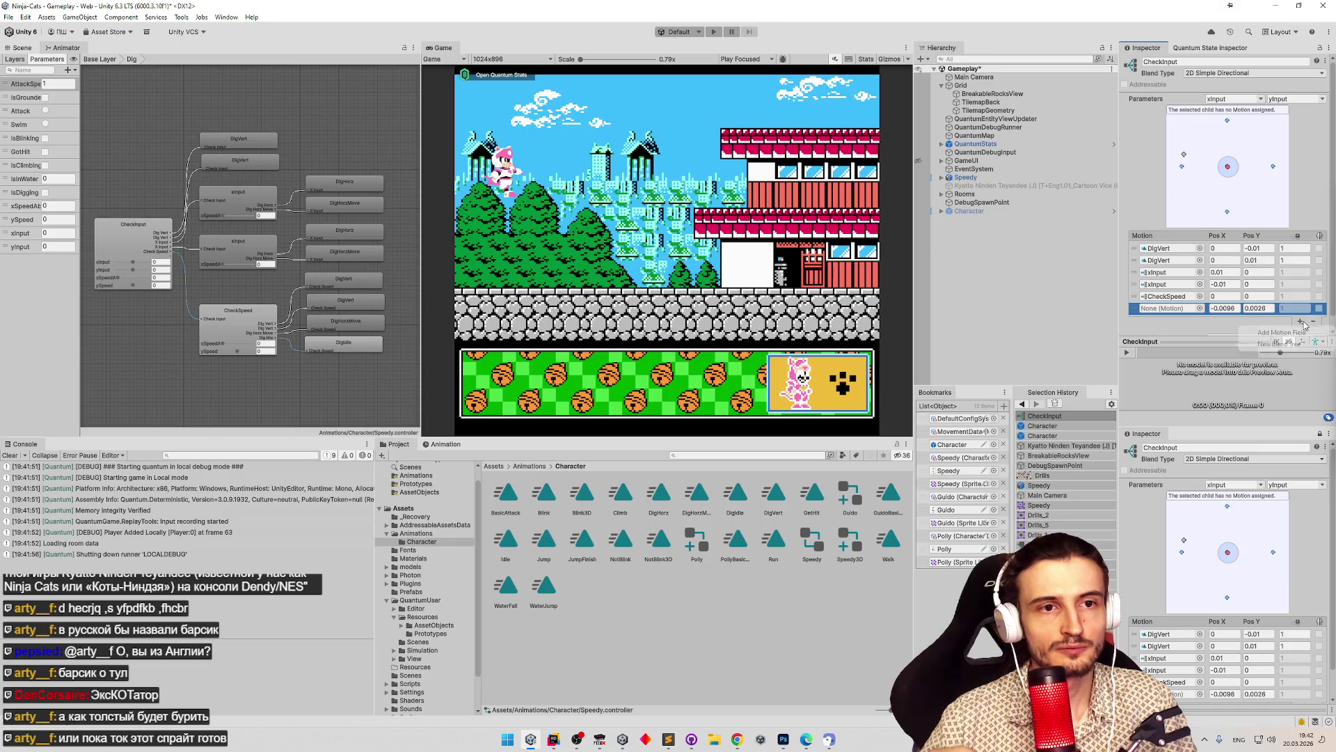
left_click(1300, 334)
left_click(1300, 334)
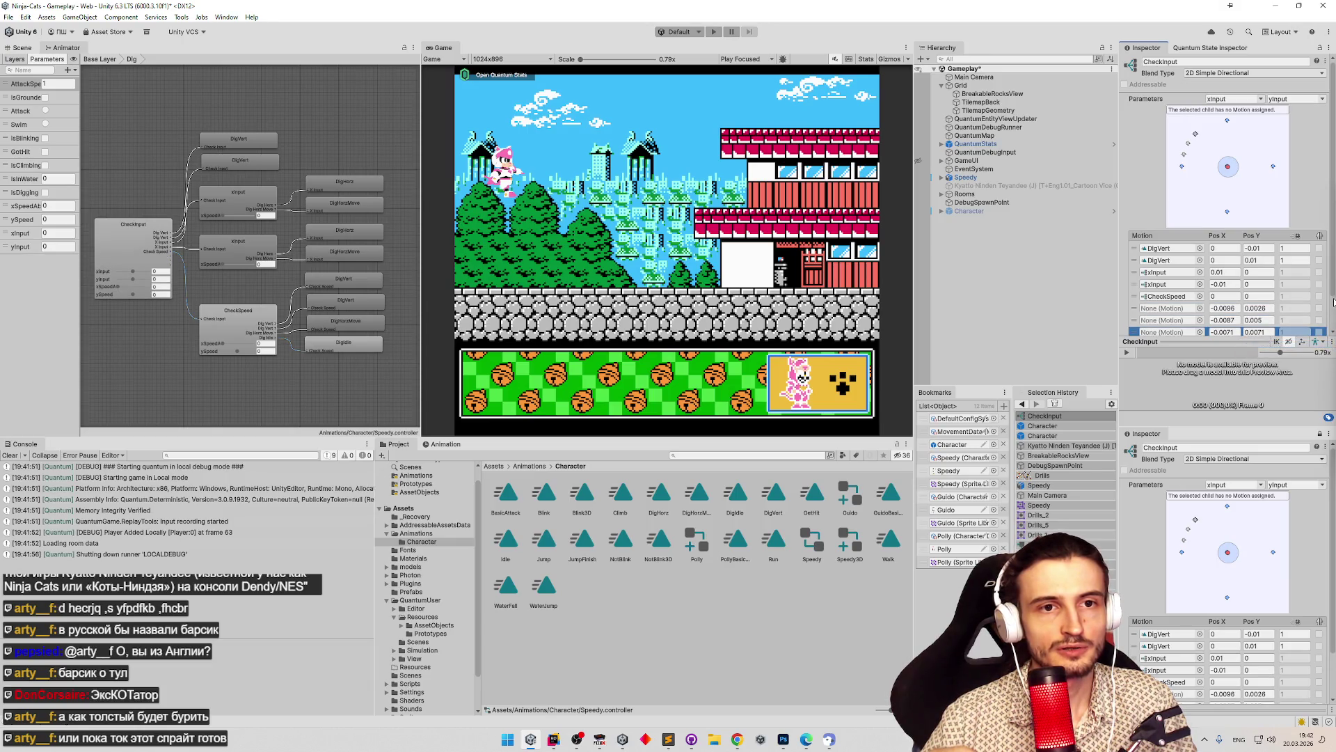
scroll(1331, 335, "down", 2)
scroll(1331, 336, "down", 1)
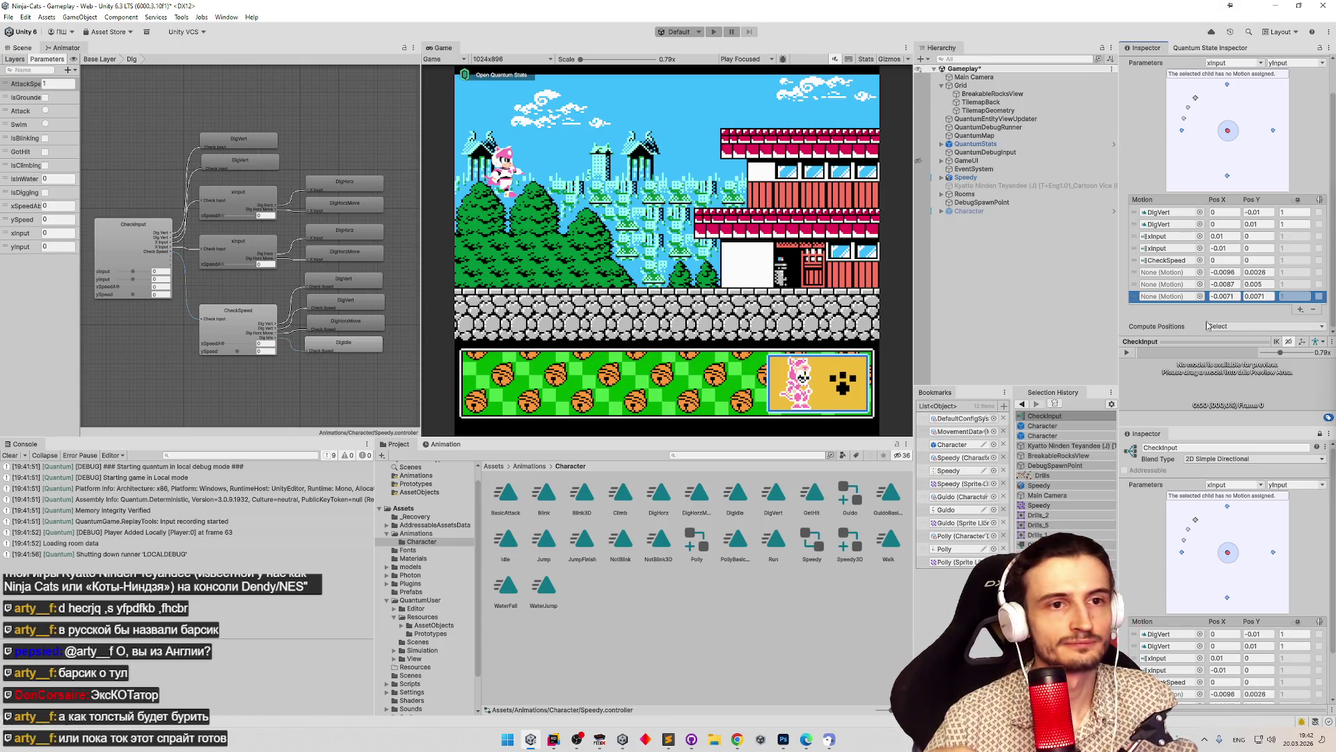
left_click(1300, 310)
left_click(1284, 322)
left_click(1300, 322)
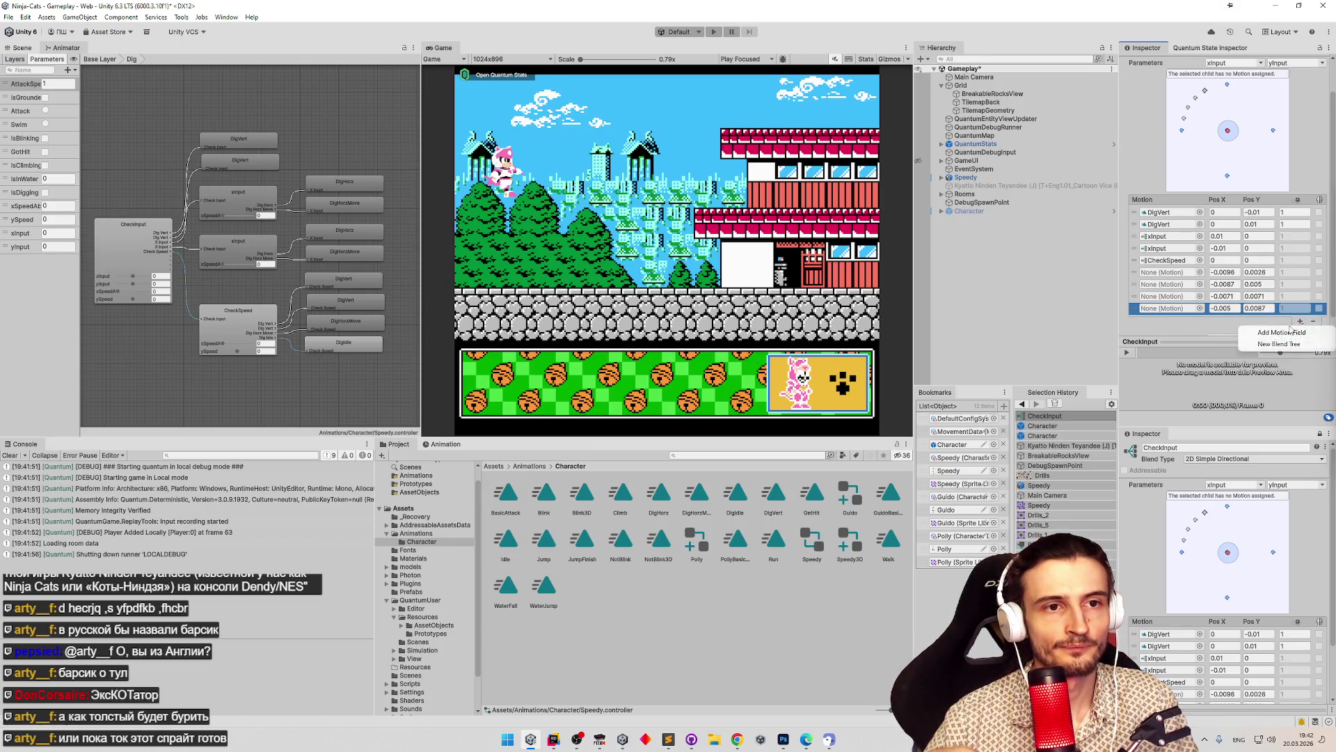
key("Escape")
Drag the DigVert clip onto the new empty motion entries.
left_click(1170, 213)
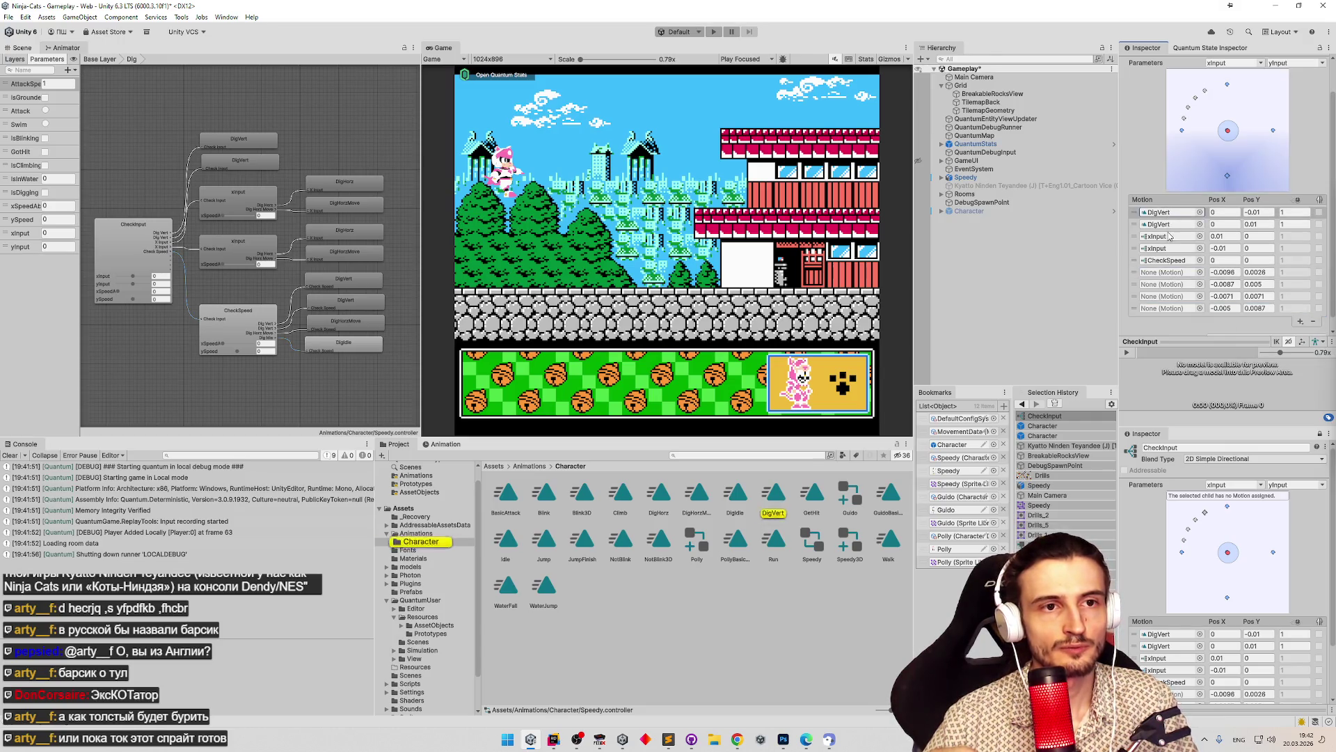
left_click_drag(1159, 212, 1166, 312)
left_click_drag(308, 282, 311, 174)
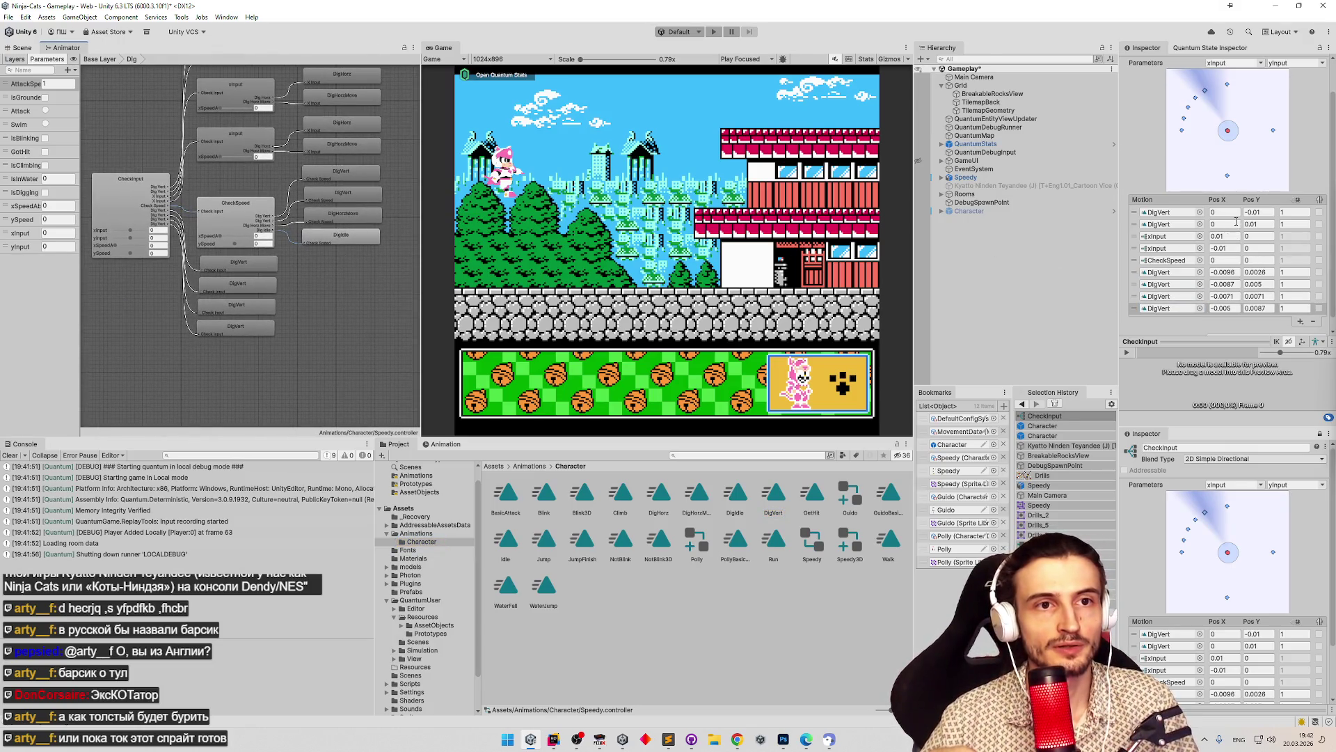
Set the new entries' Pos X to 0.01, 0.01, -0.01 and -0.01.
left_click(1223, 272)
type("0.01")
left_click(1232, 284)
type("0.01")
left_click(1232, 296)
type("-0.01")
left_click(1232, 307)
type("-0.01")
Set the new entries' Pos Y to -0.01, -0.01, 0.01 and 0.01.
left_click(1253, 272)
type("-0.01")
left_click(1252, 284)
type("-0.01")
left_click(1252, 296)
type("0.01")
left_click(1253, 307)
type("0.01")
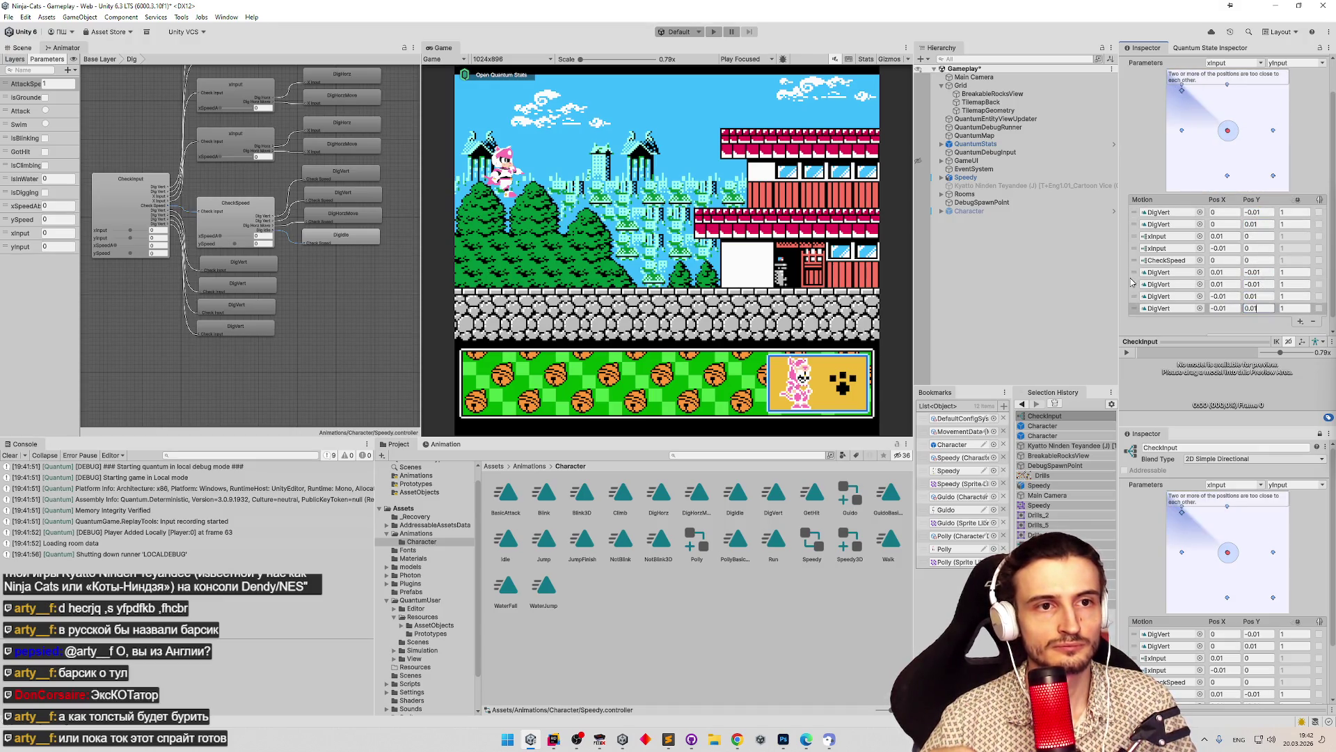
Move the new DigVert entries up ahead of the xInput entries and save the scene.
left_click(1135, 271)
left_click_drag(1135, 271, 1137, 237)
mouse_move(1137, 296)
left_mouse_down()
mouse_move(1137, 260)
mouse_move(1135, 271)
left_mouse_up()
key("ctrl+s")
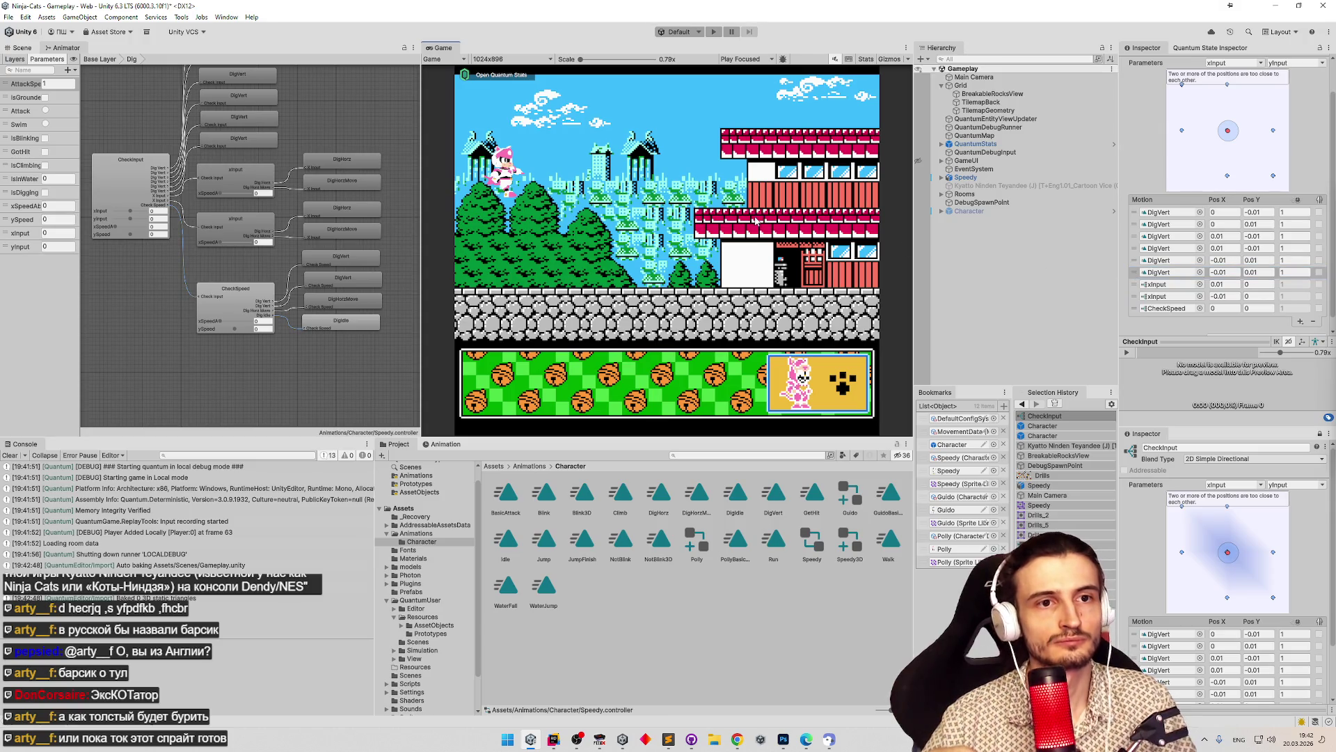
key("ctrl+p")
key("shift+space")
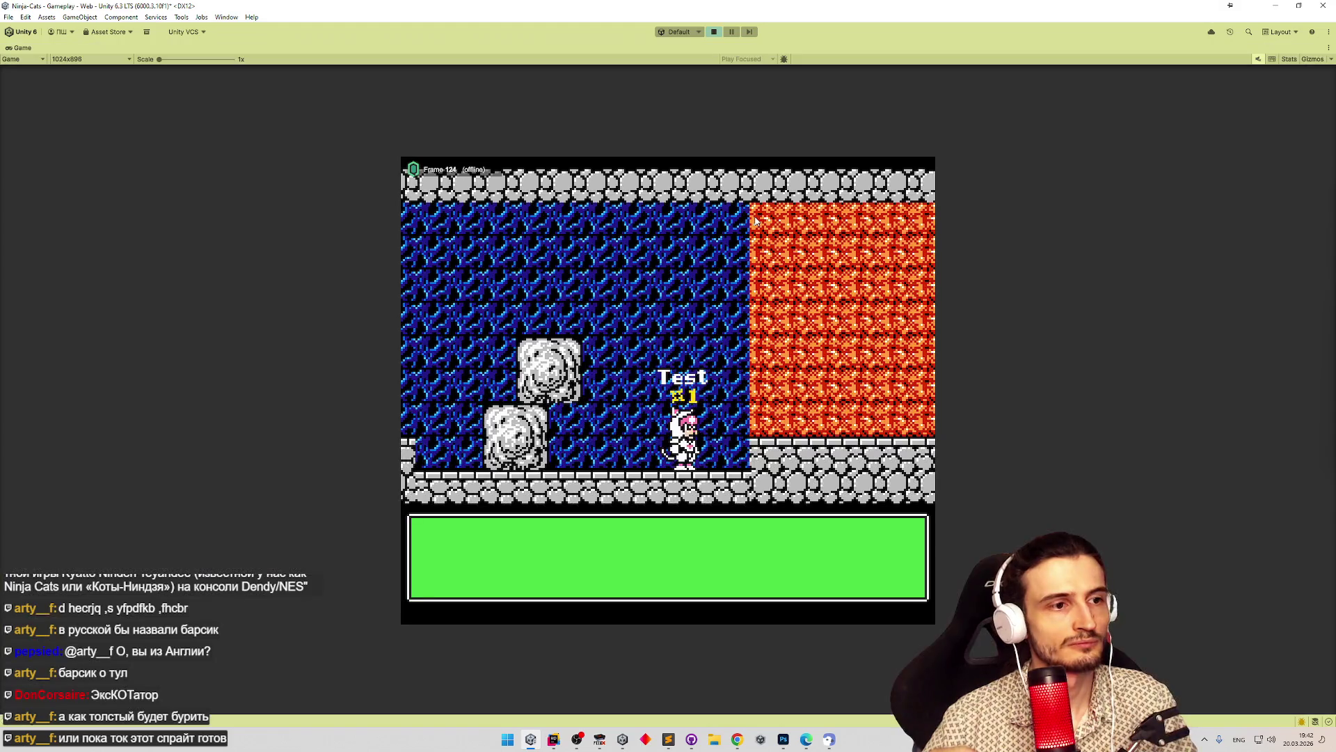
key("Right")
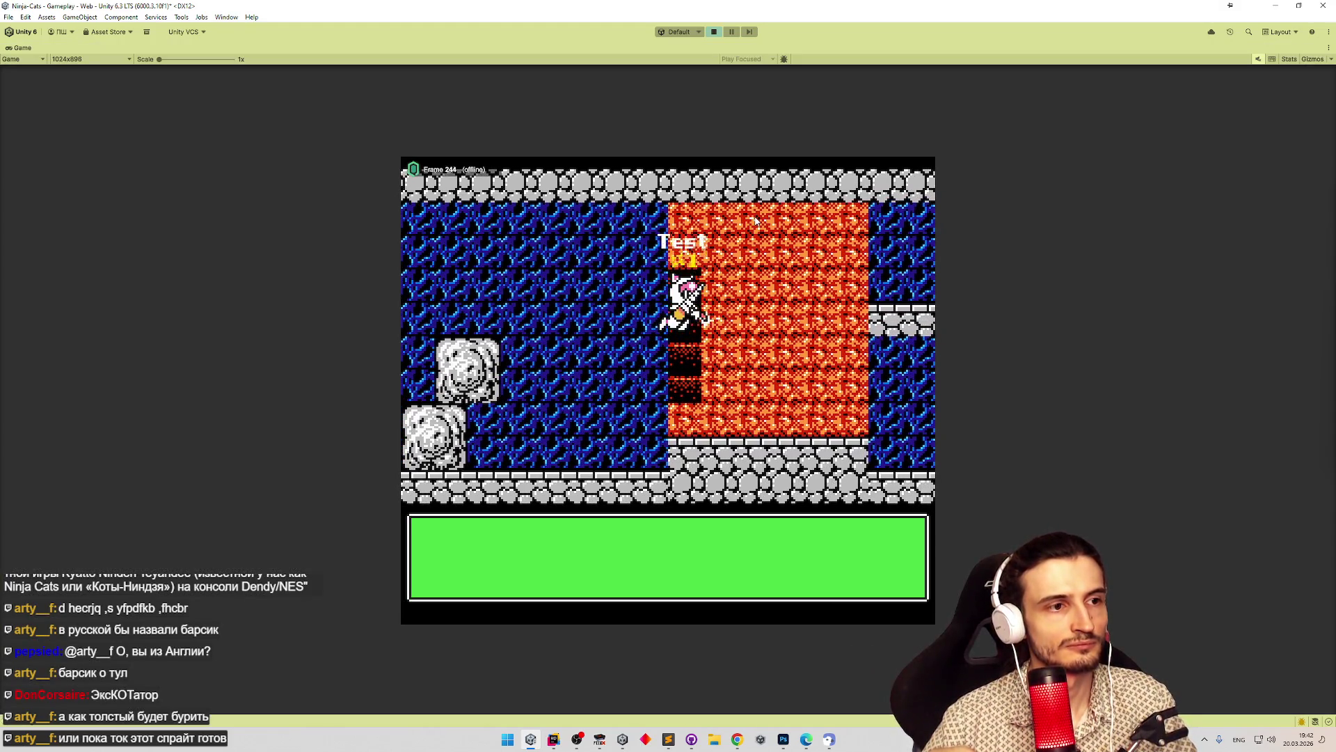
key("Right")
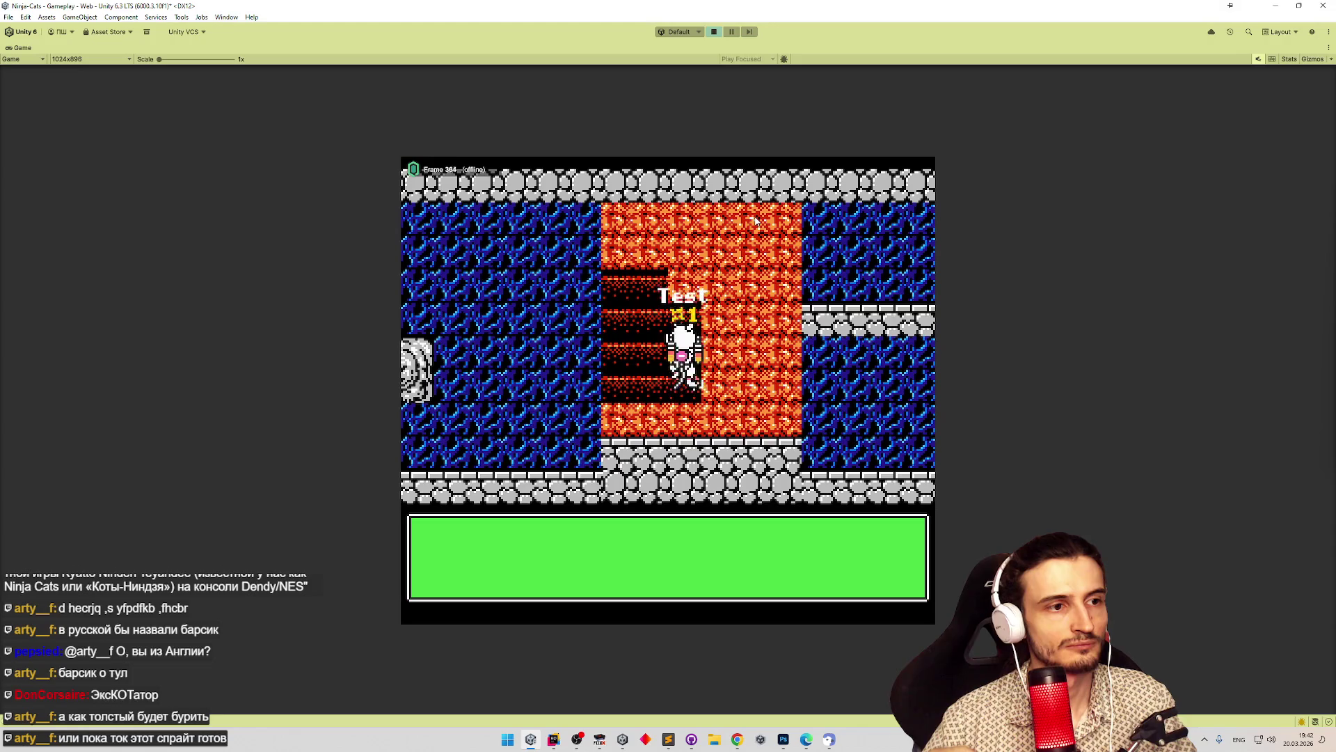
key("Up")
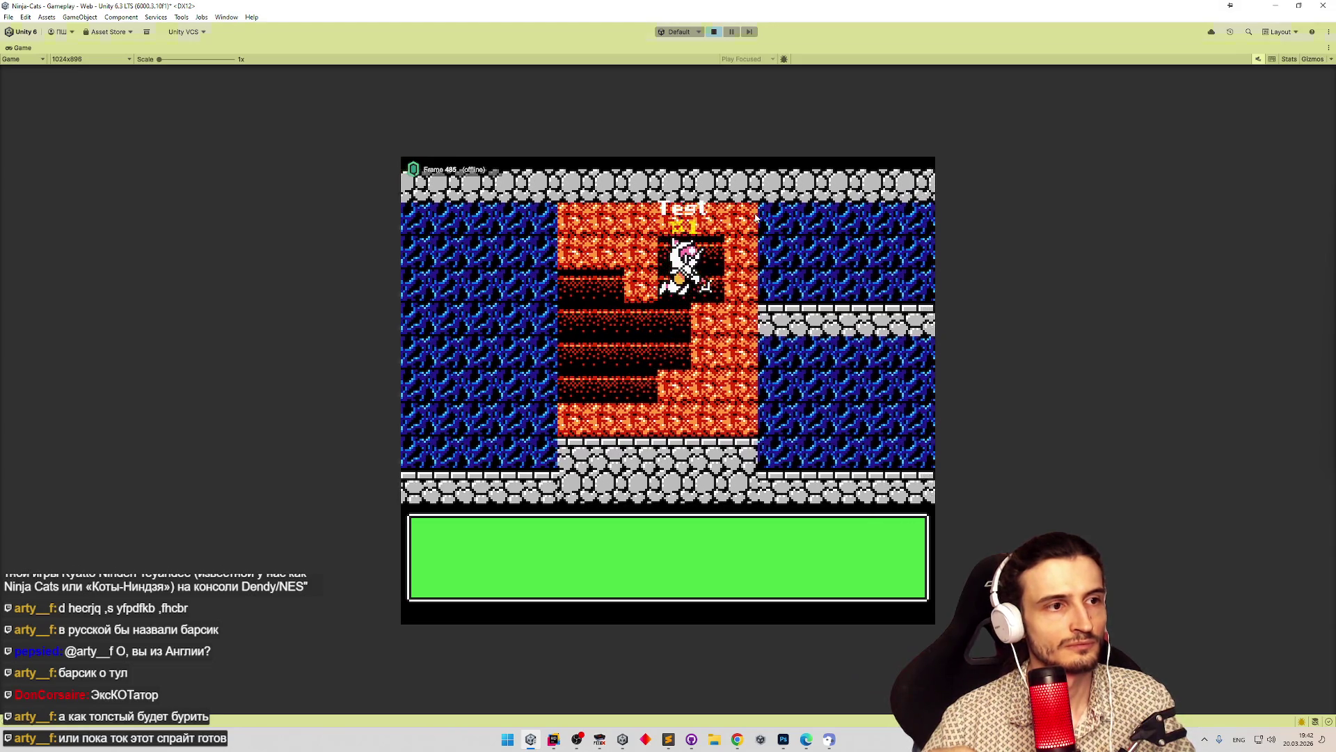
key("ctrl+p")
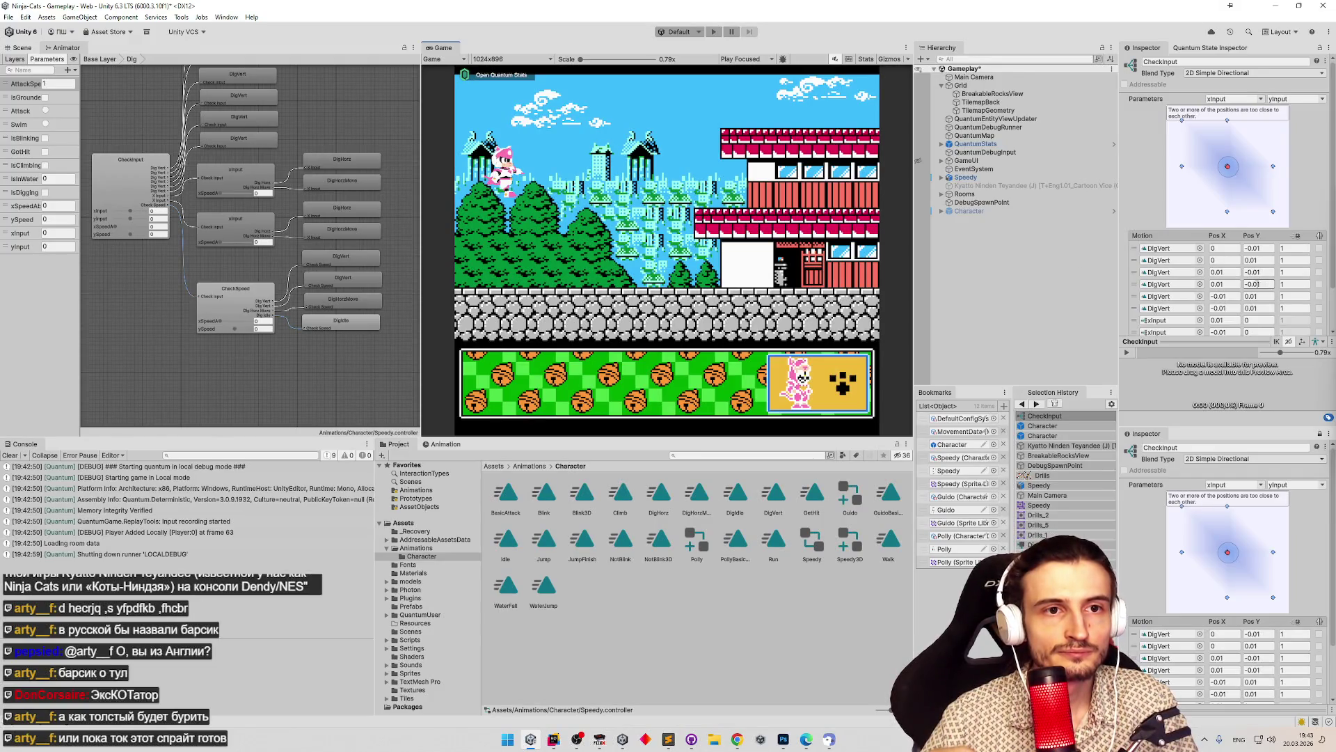
Set the DigVert Pos Y fields to ±0.01, save, and start Play mode.
left_click(1253, 284)
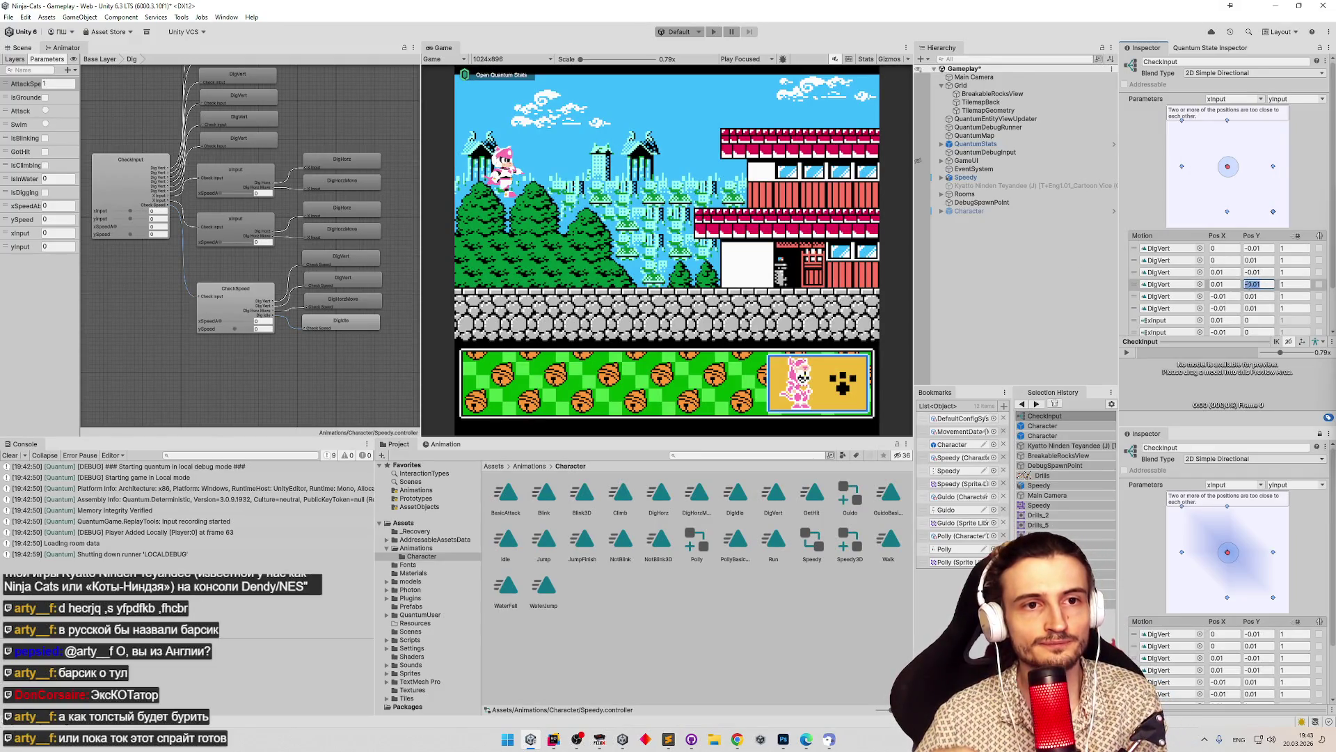
key("Delete")
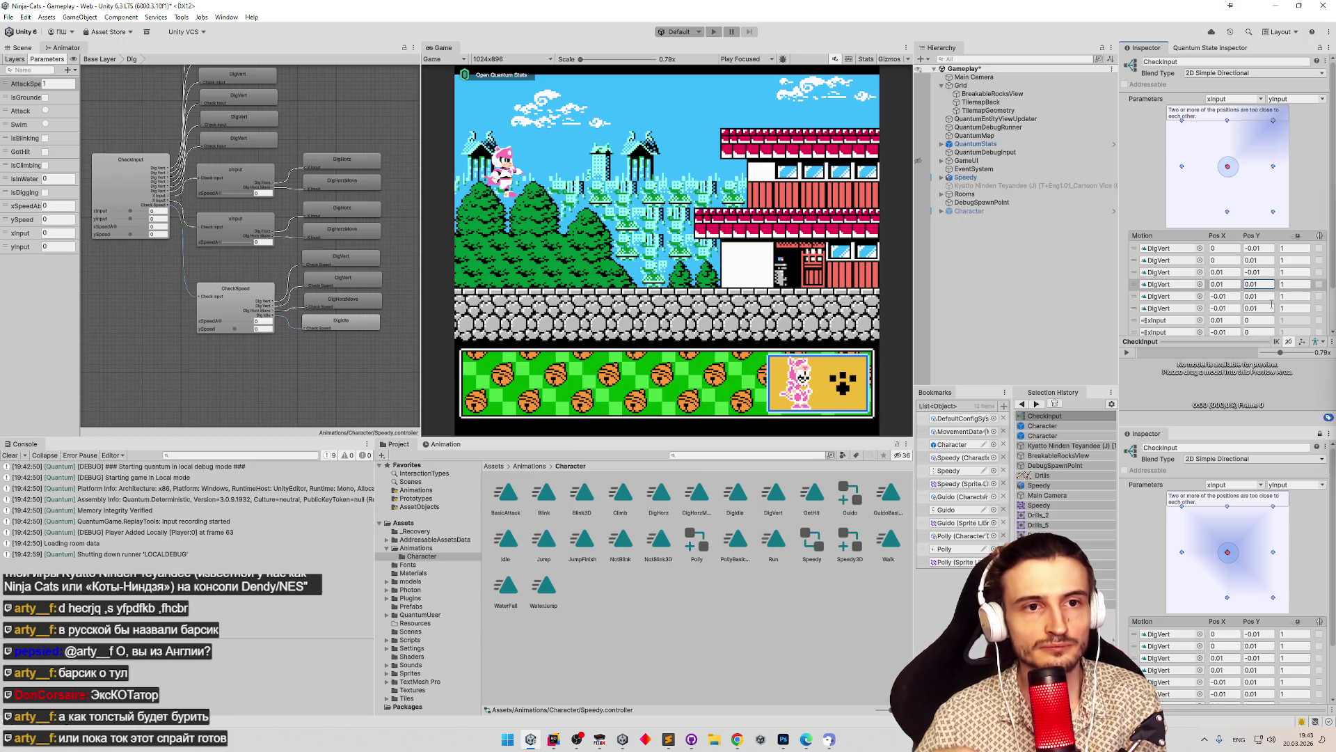
left_click(1257, 307)
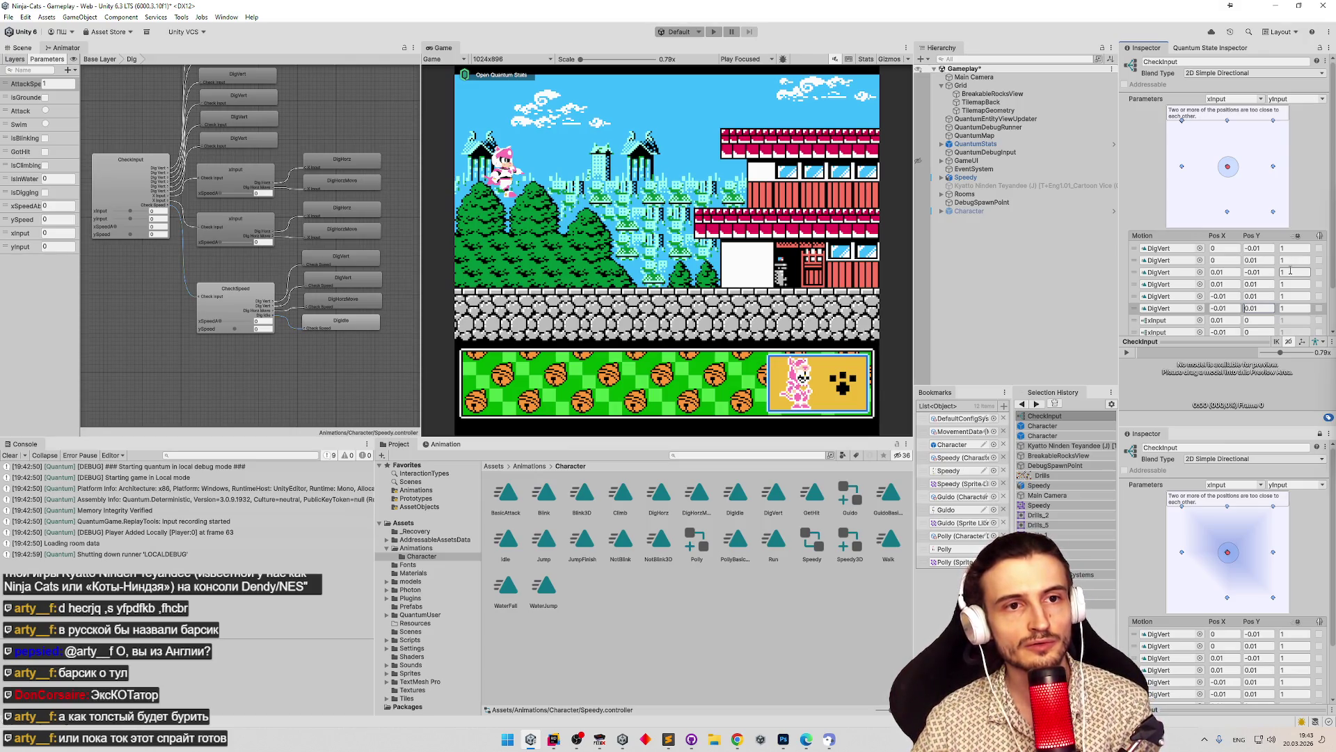
key("ctrl+s")
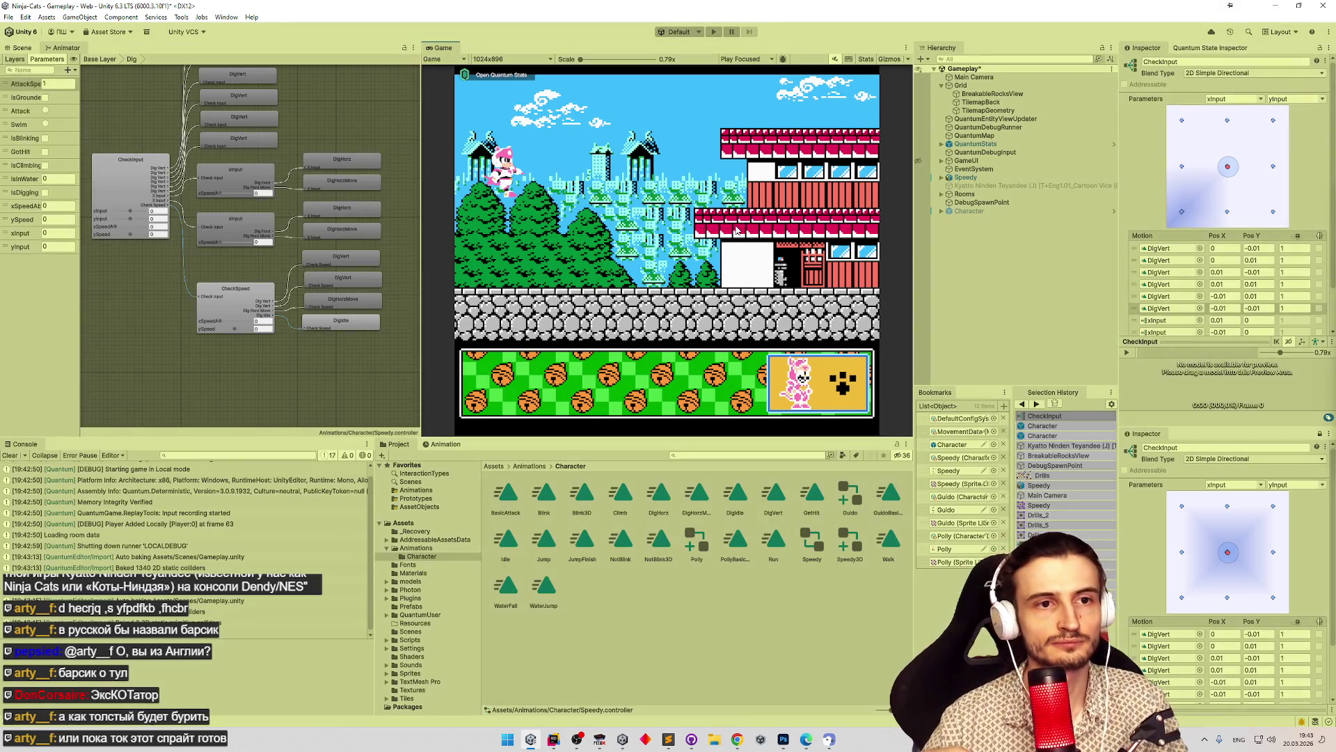
key("ctrl+p")
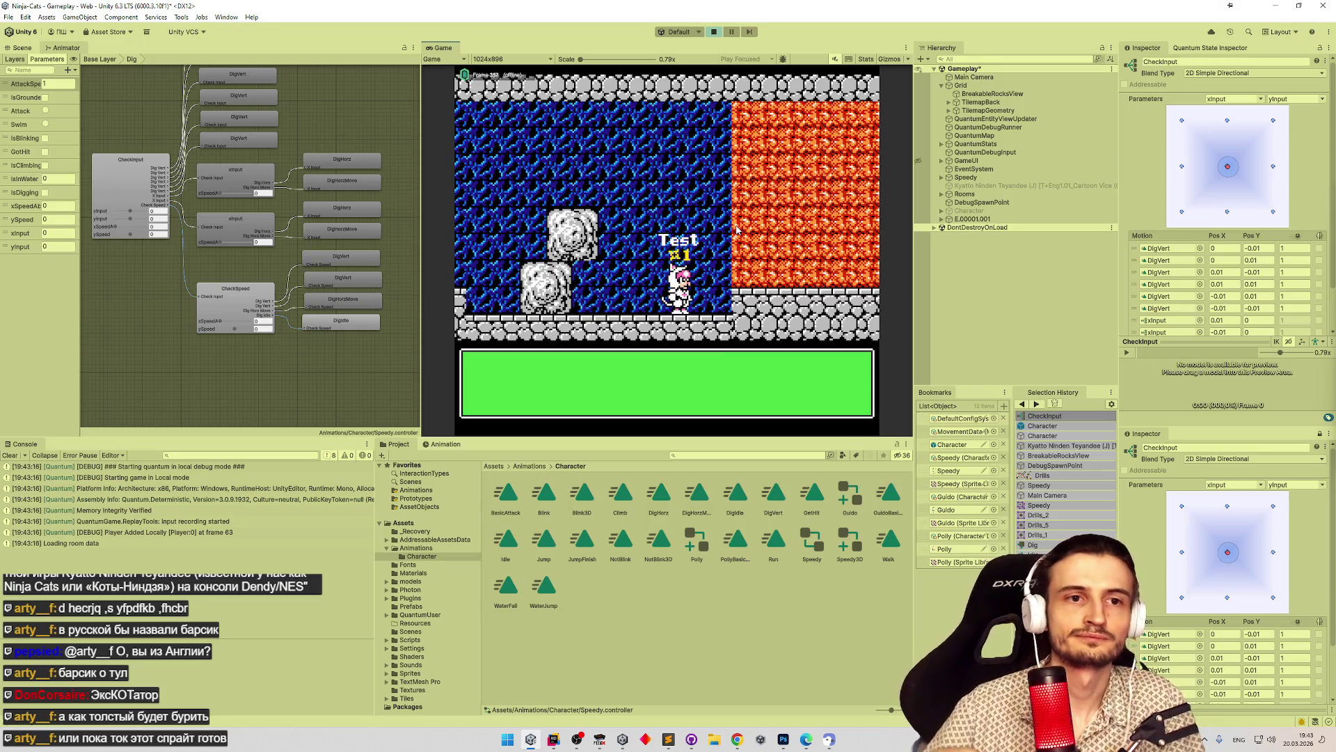
scroll(1329, 256, "down", 2)
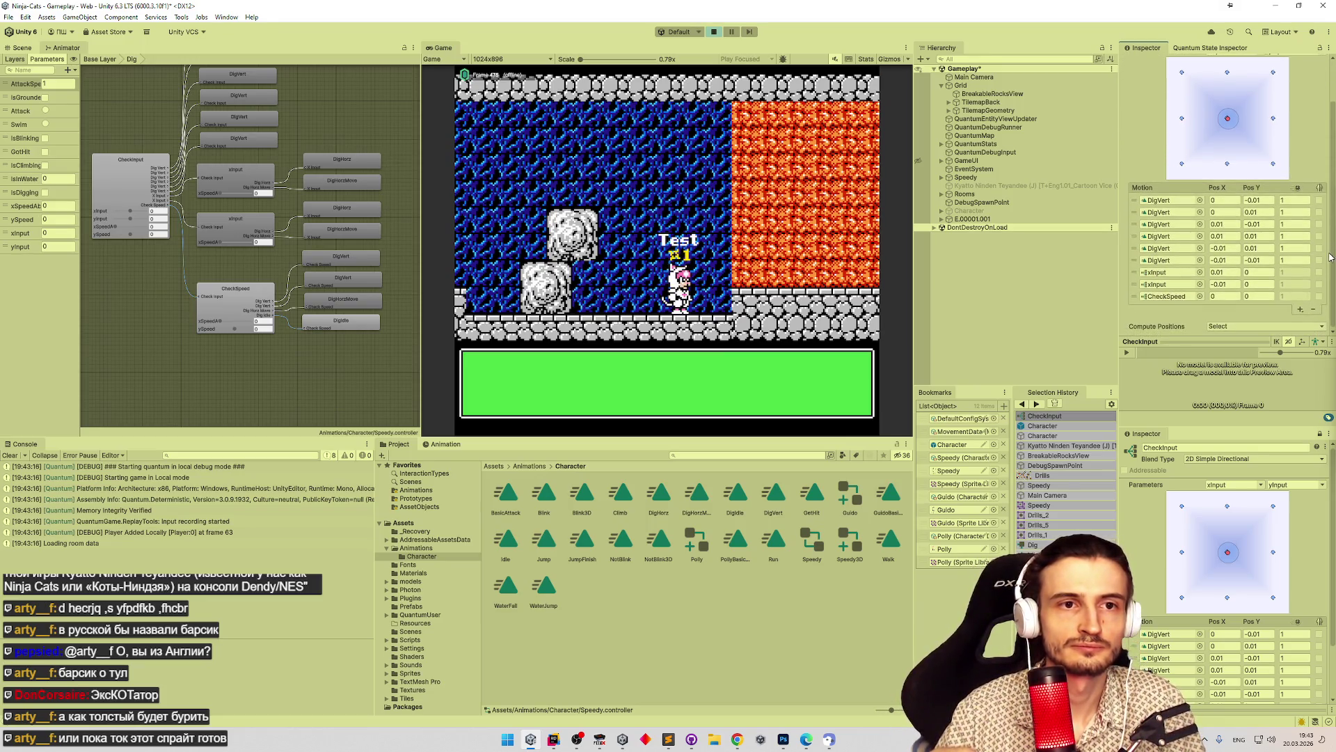
left_click(714, 33)
left_click_drag(371, 248, 334, 252)
left_click(193, 245)
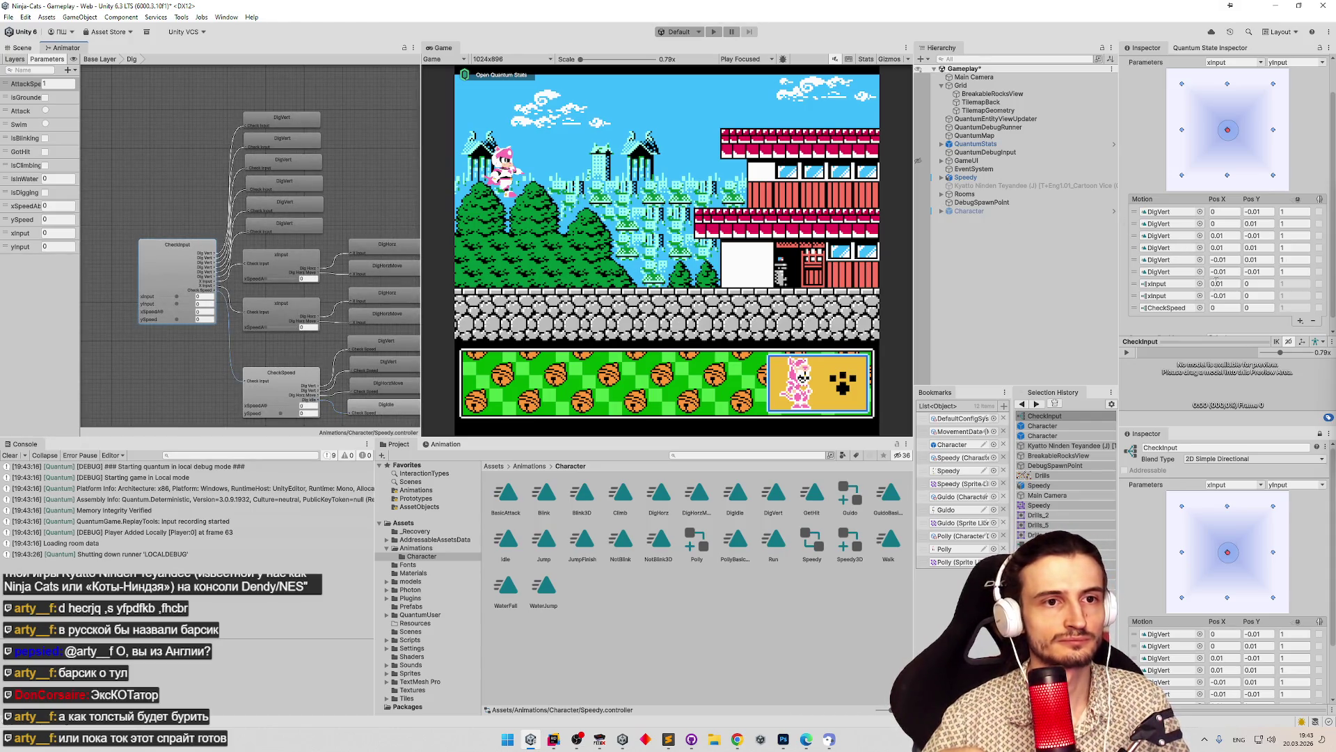
left_click(1169, 283)
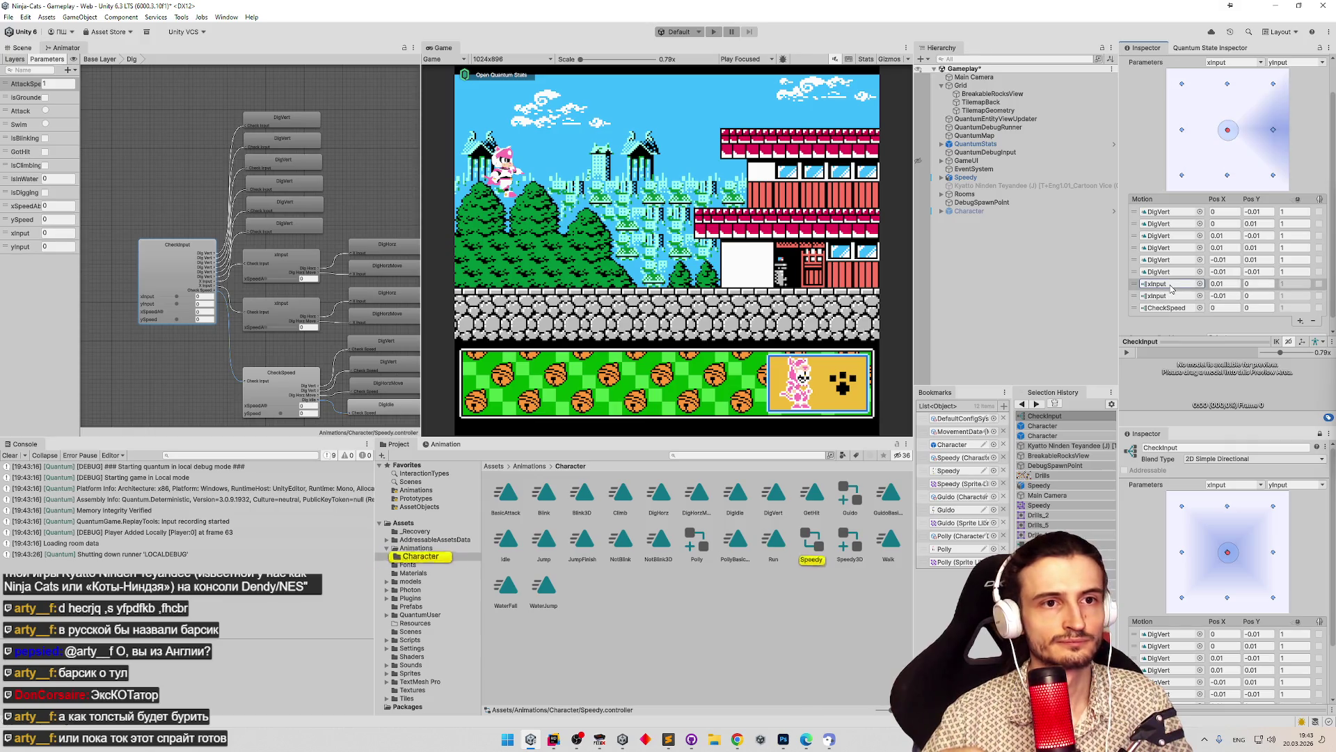
left_click_drag(1329, 249, 1331, 254)
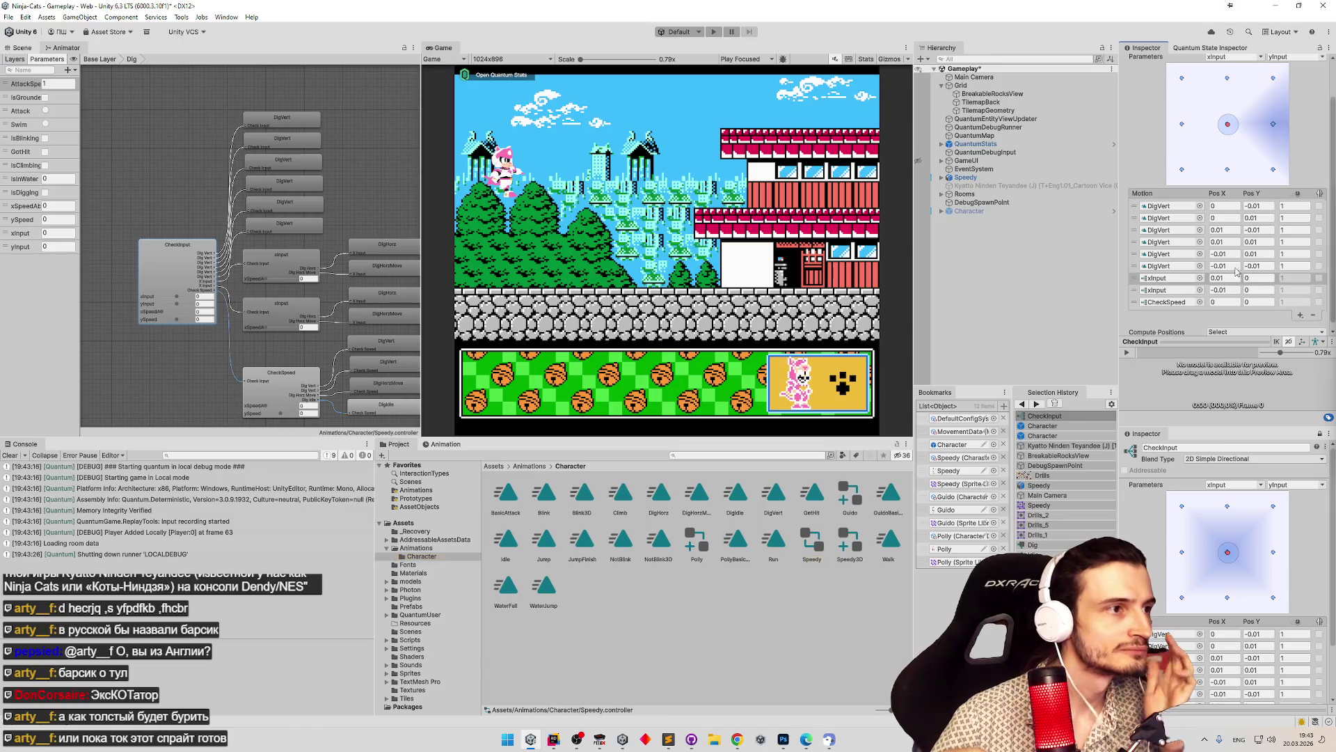
left_click_drag(373, 225, 320, 179)
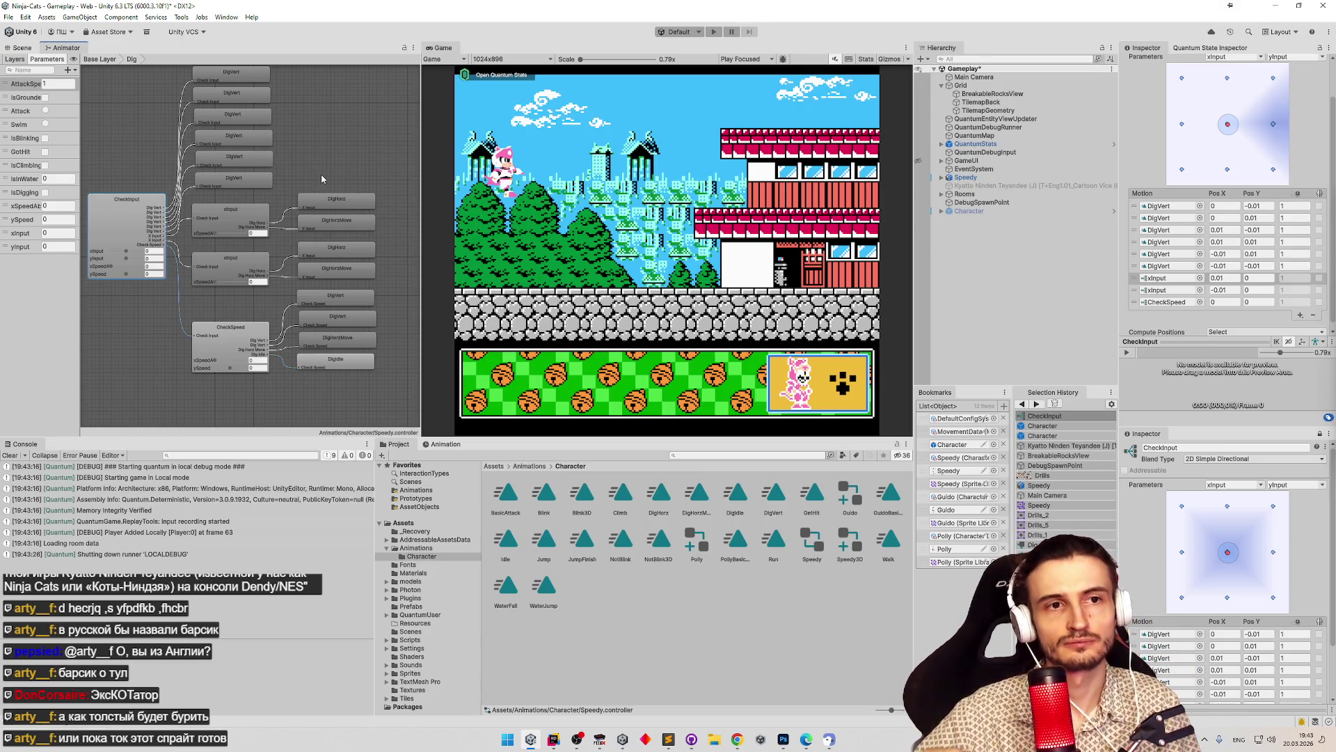
left_click(674, 151)
key("ctrl+s")
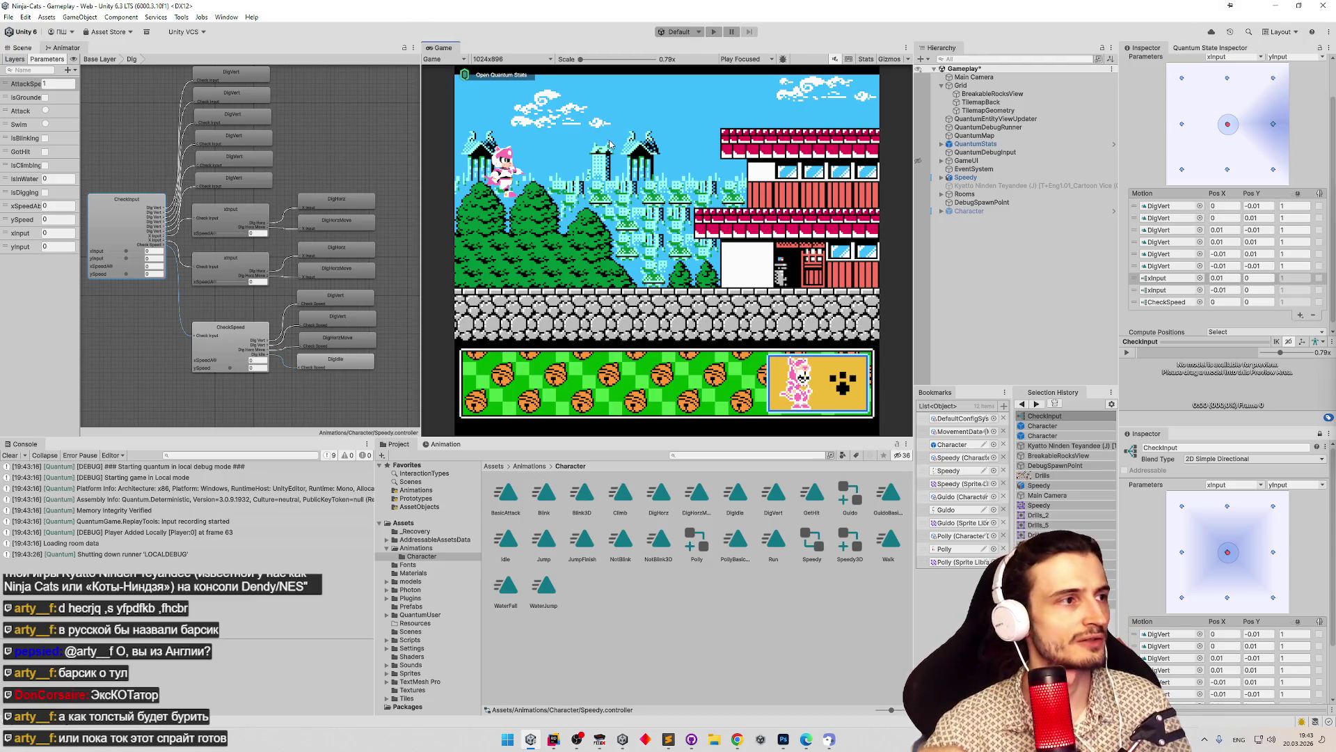
Play maximized, digging the cat down and climbing up the lava wall twice, then stop.
key("ctrl+p")
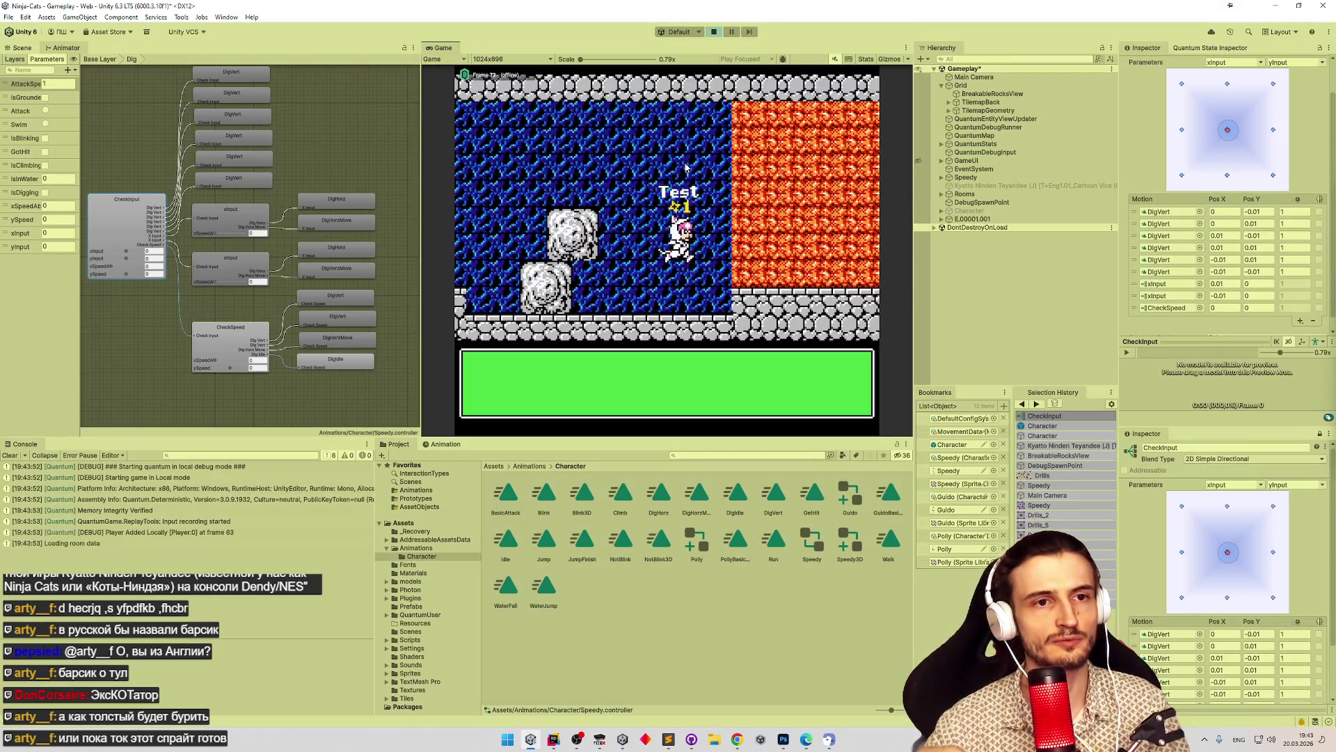
key("shift+space")
key("Right")
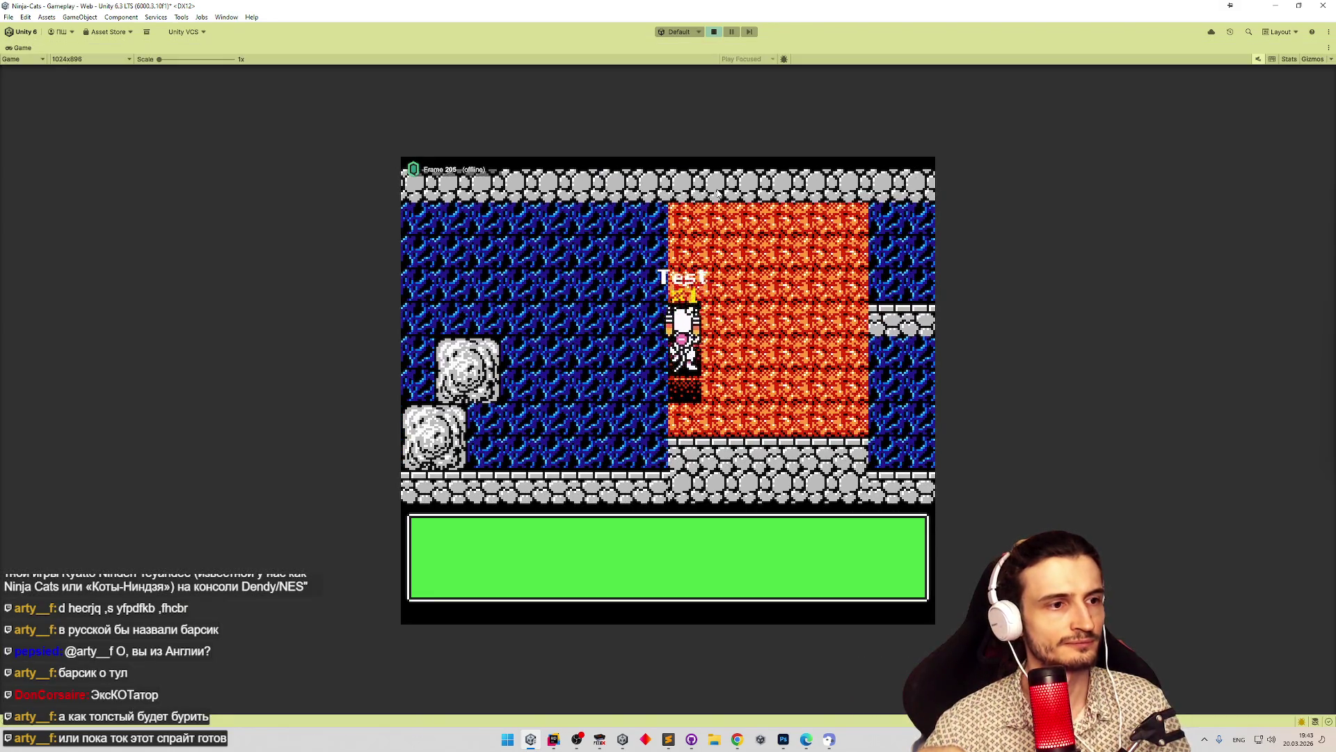
key("Down")
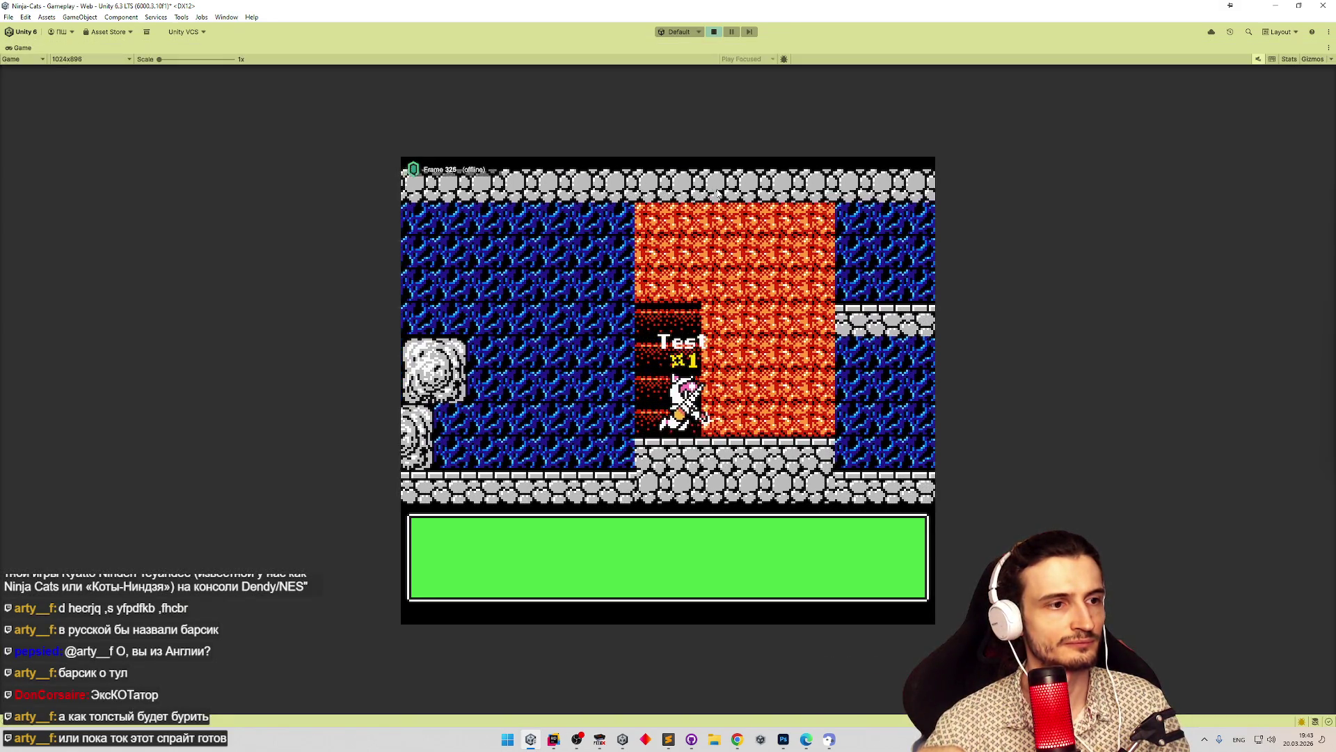
key("Up")
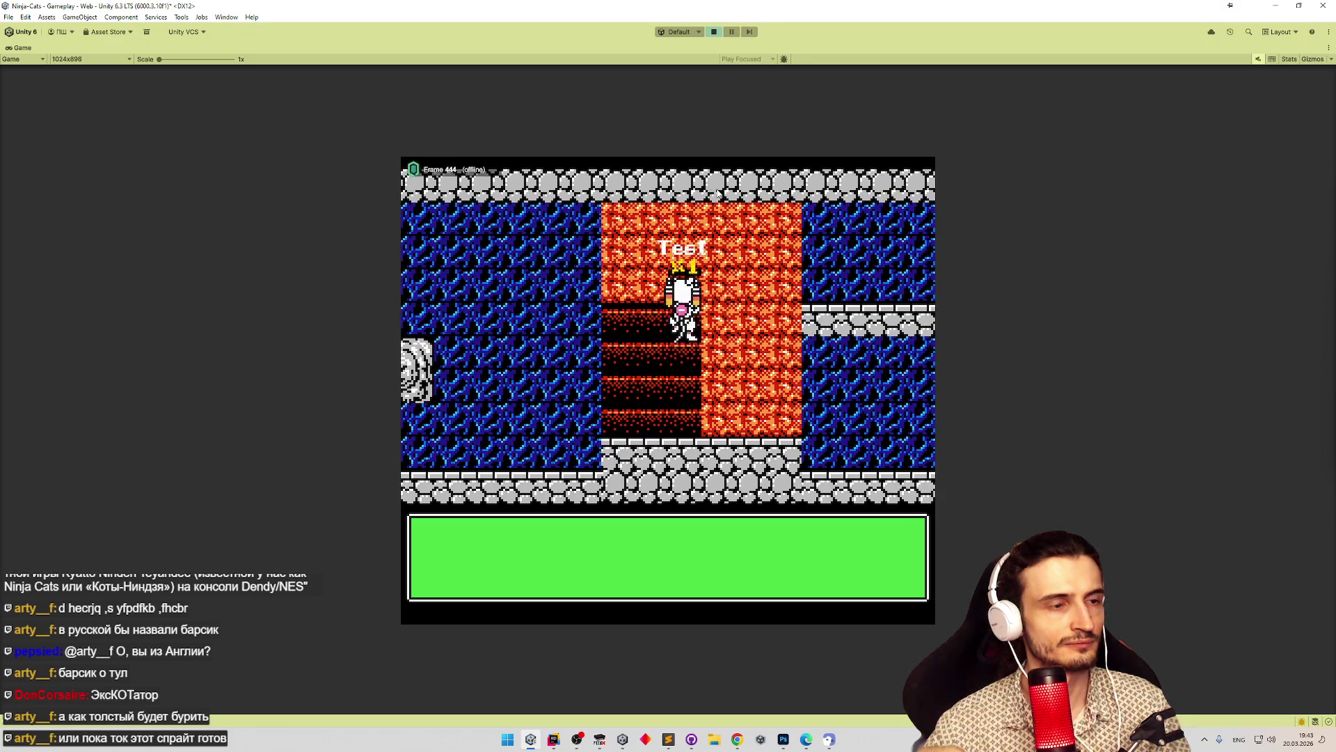
key("Down")
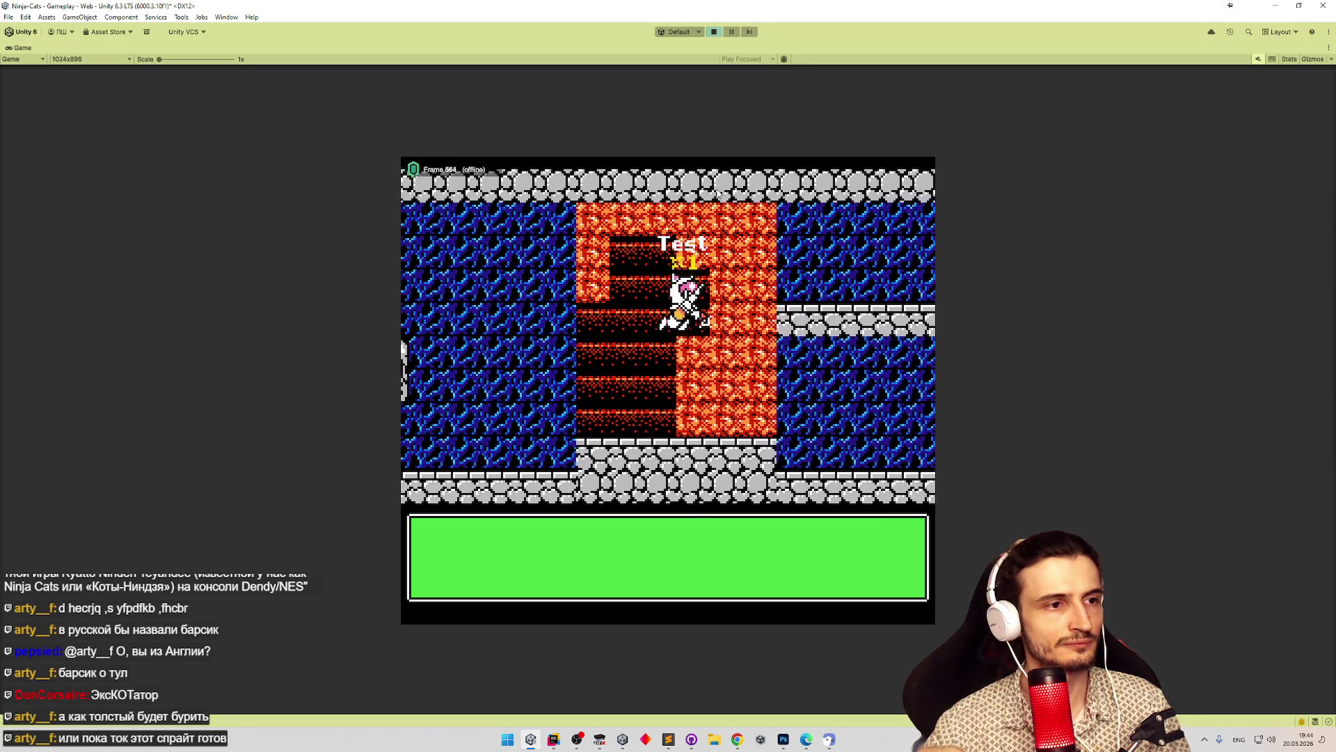
key("Up")
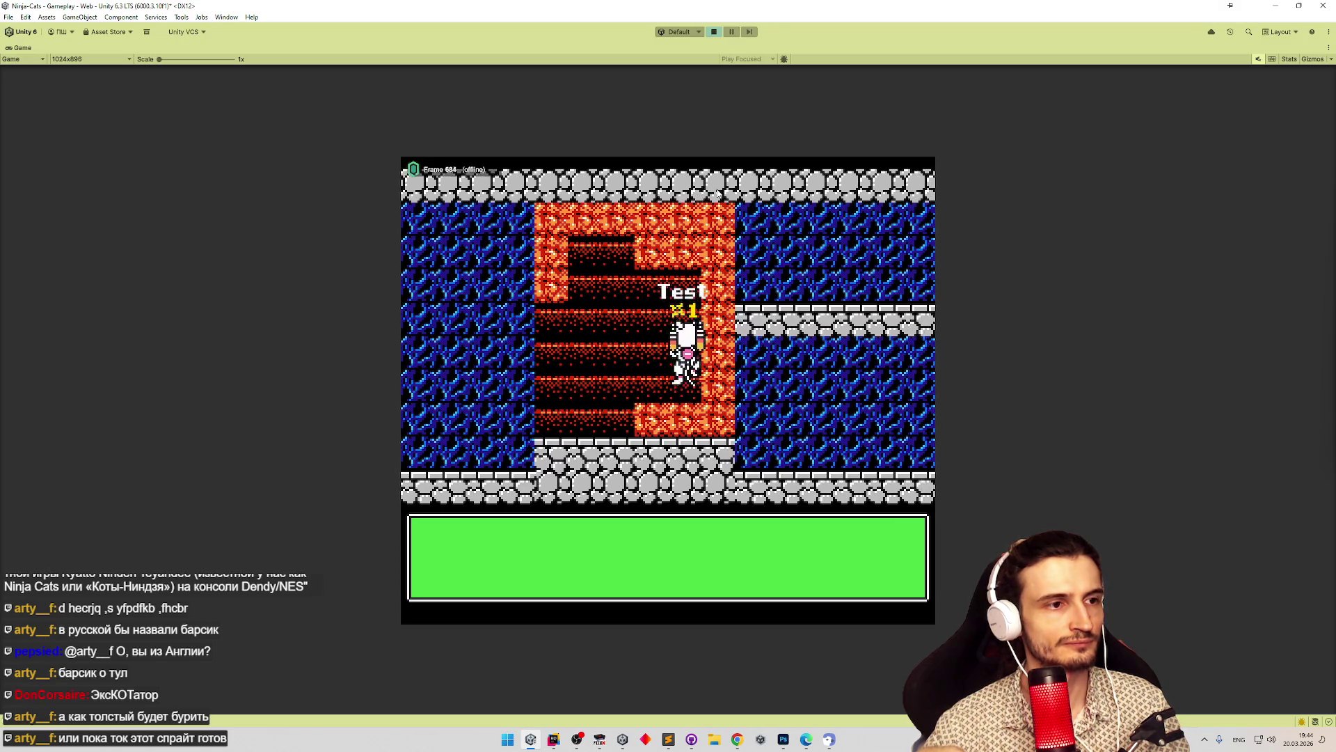
key("Left")
key("Left")
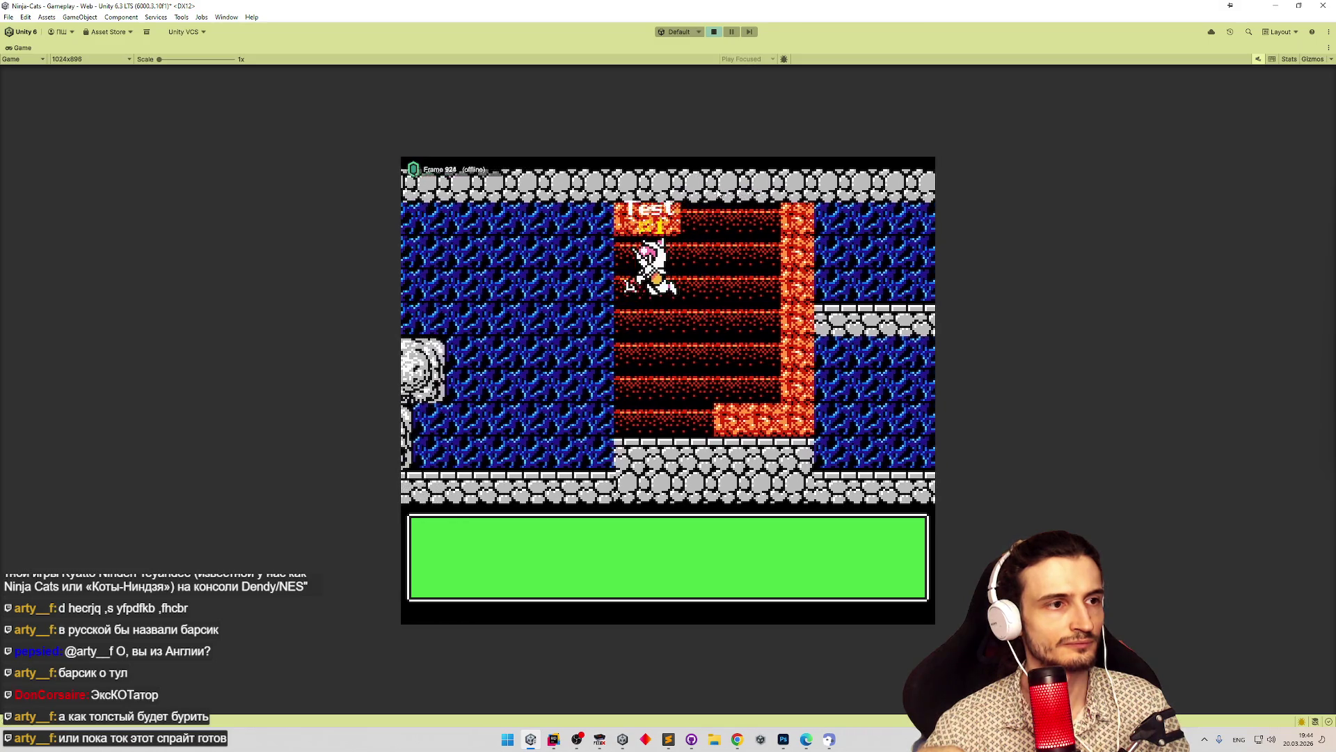
key("Right")
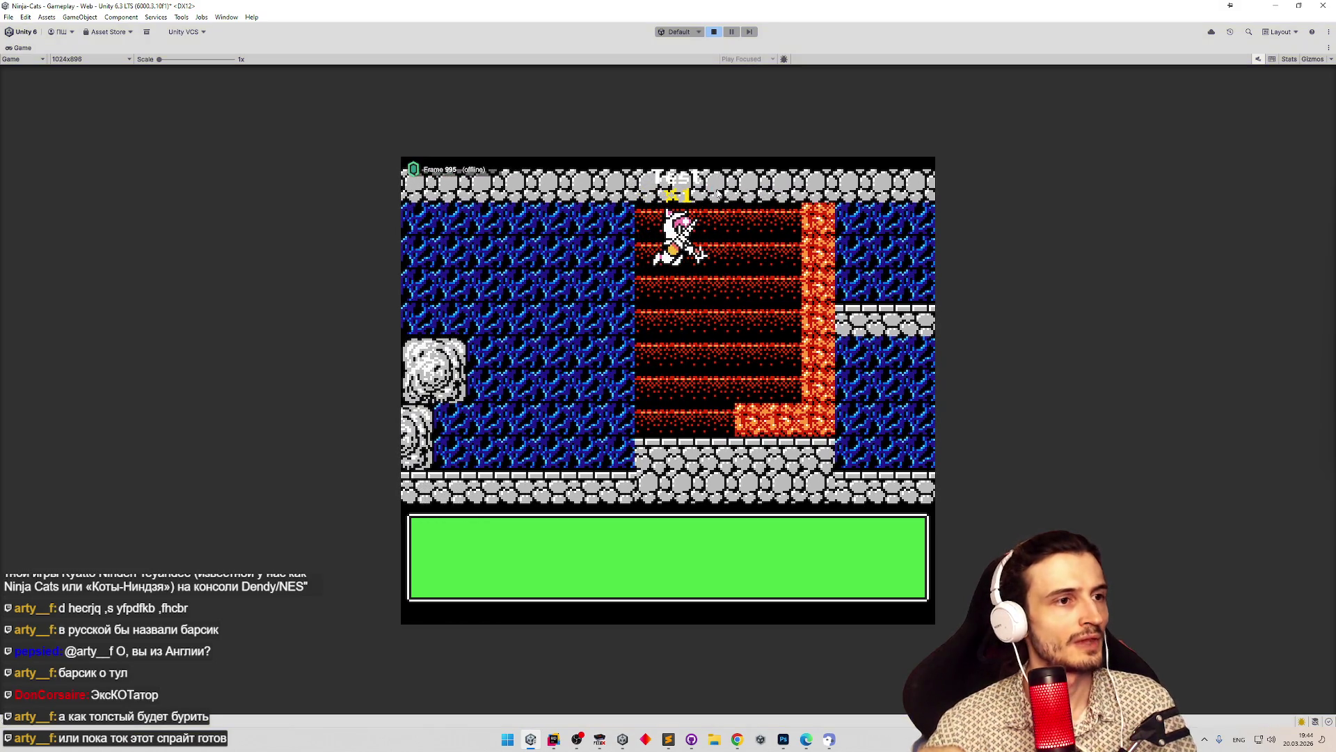
key("ctrl+p")
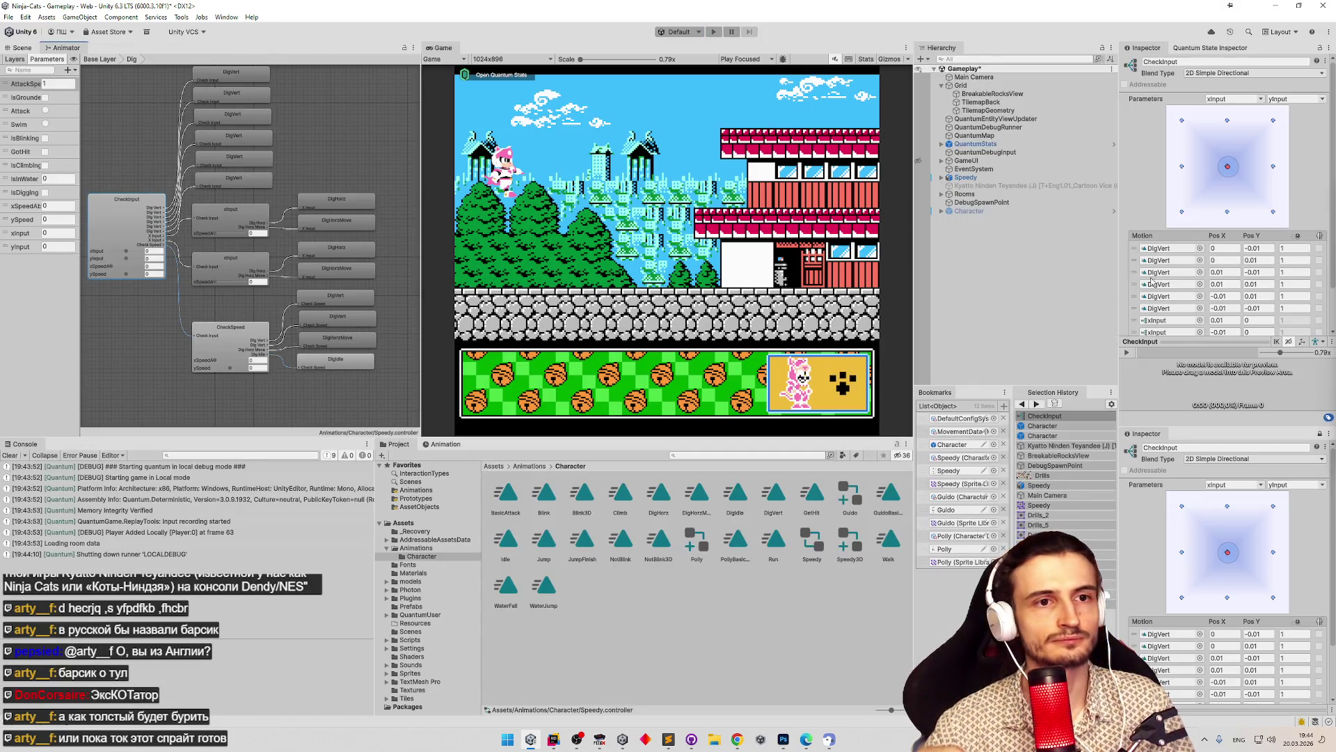
Make CheckInput a 1D blend driven by yInput and copy its motion list.
left_click(1288, 73)
left_click(1267, 86)
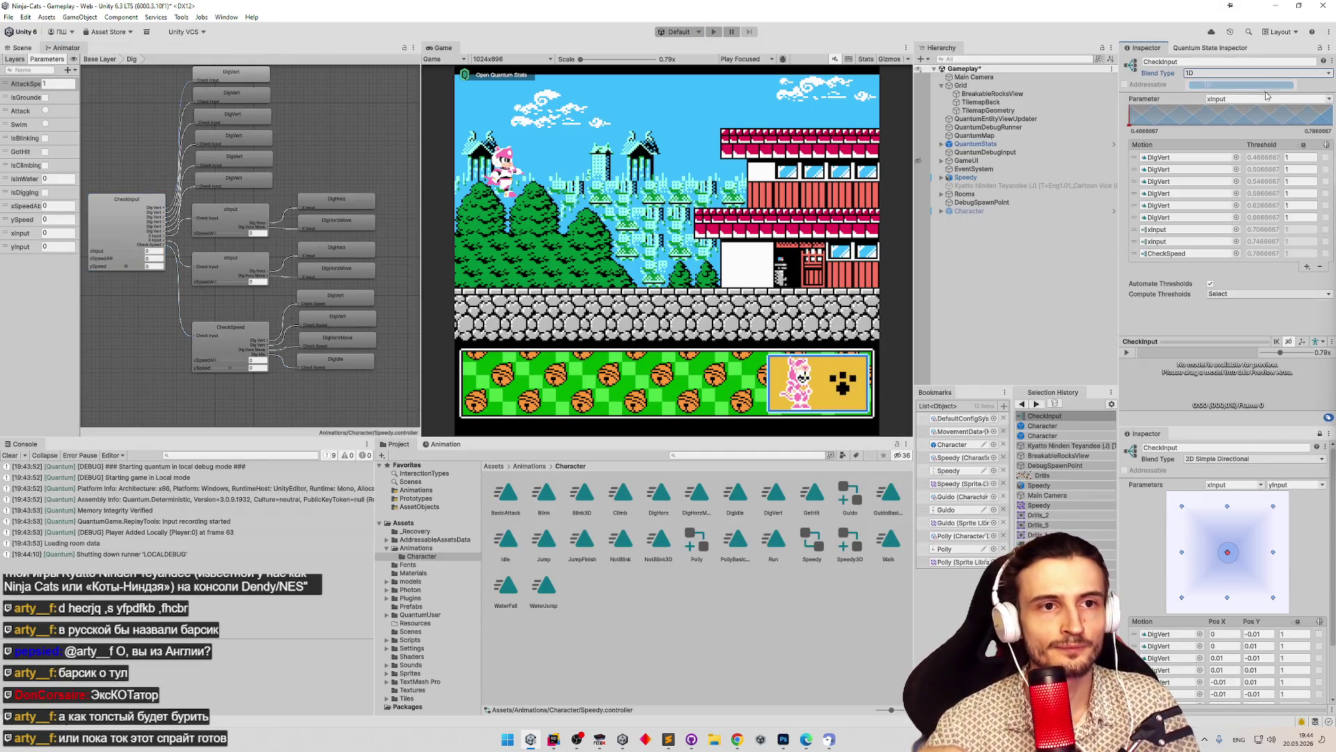
left_click(1287, 99)
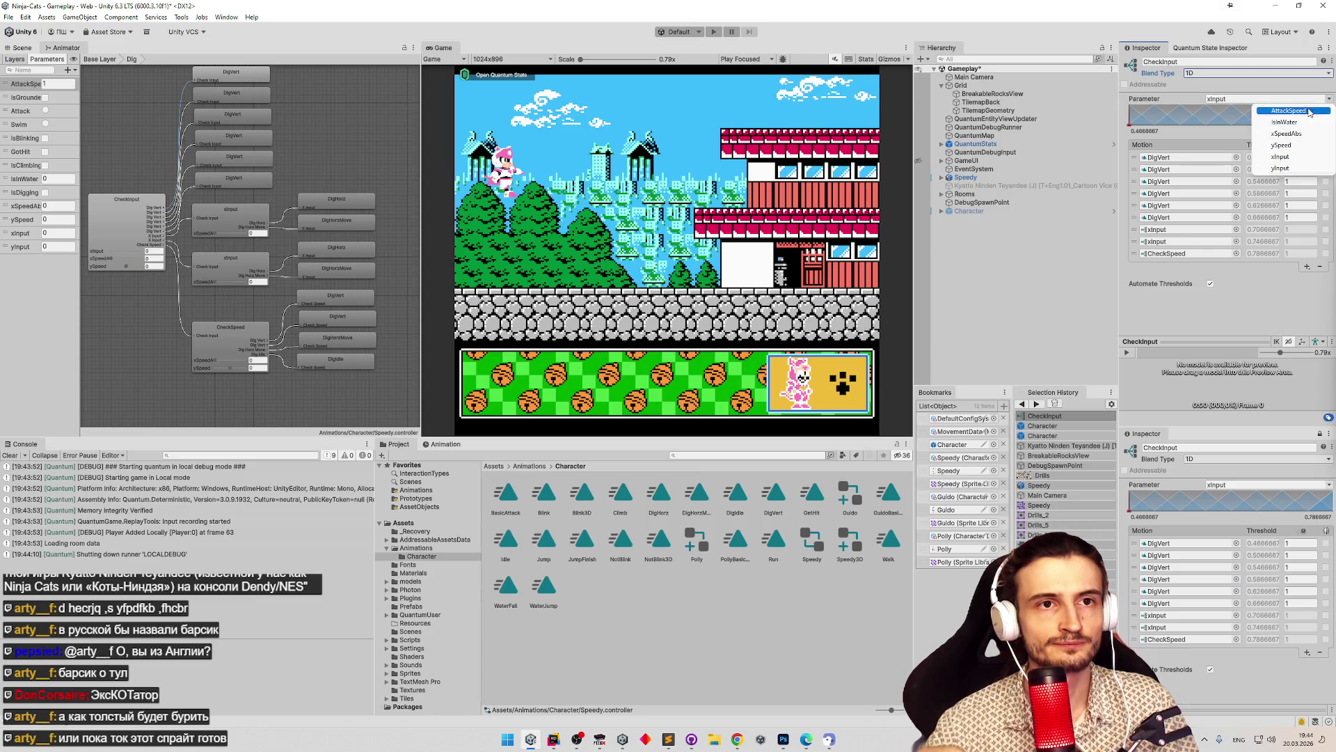
left_click(1280, 168)
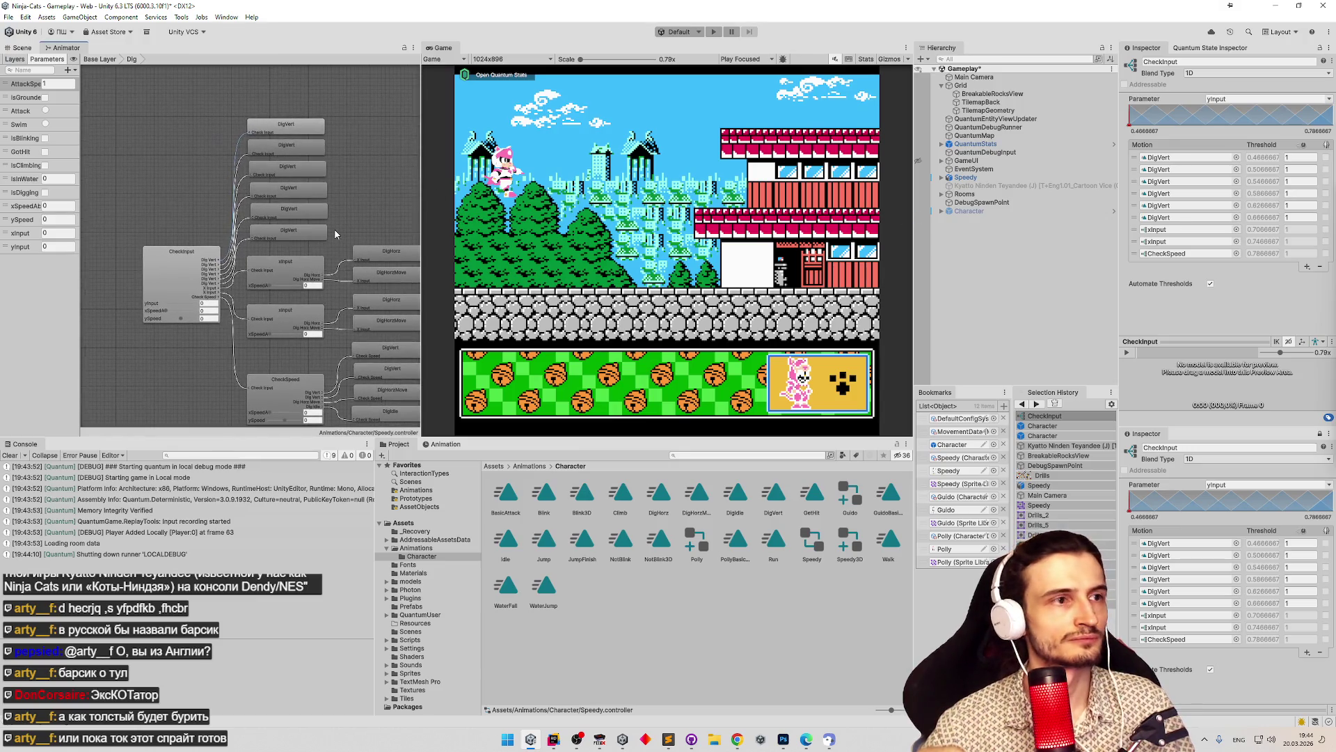
right_click(1185, 142)
left_click(1195, 166)
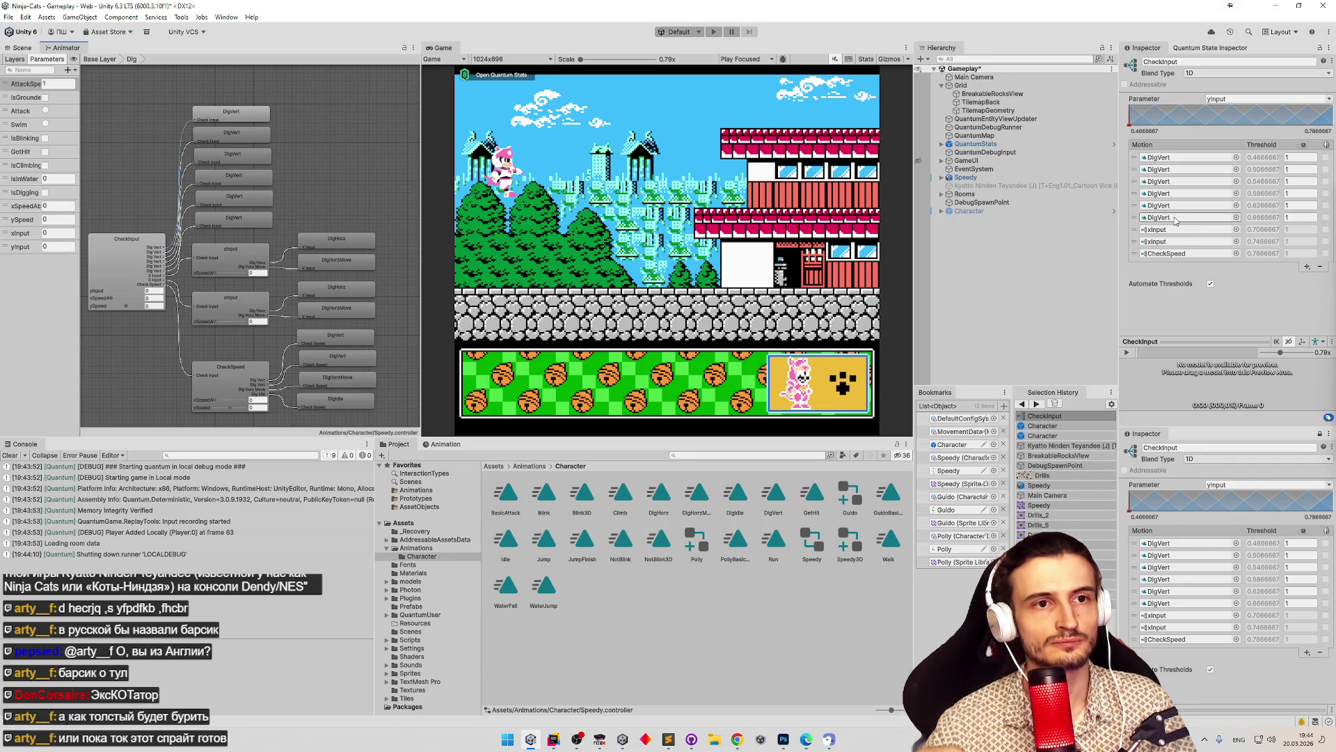
Delete the extra DigVert motions, confirming each, then add an empty motion field.
left_click(1136, 173)
key("Delete")
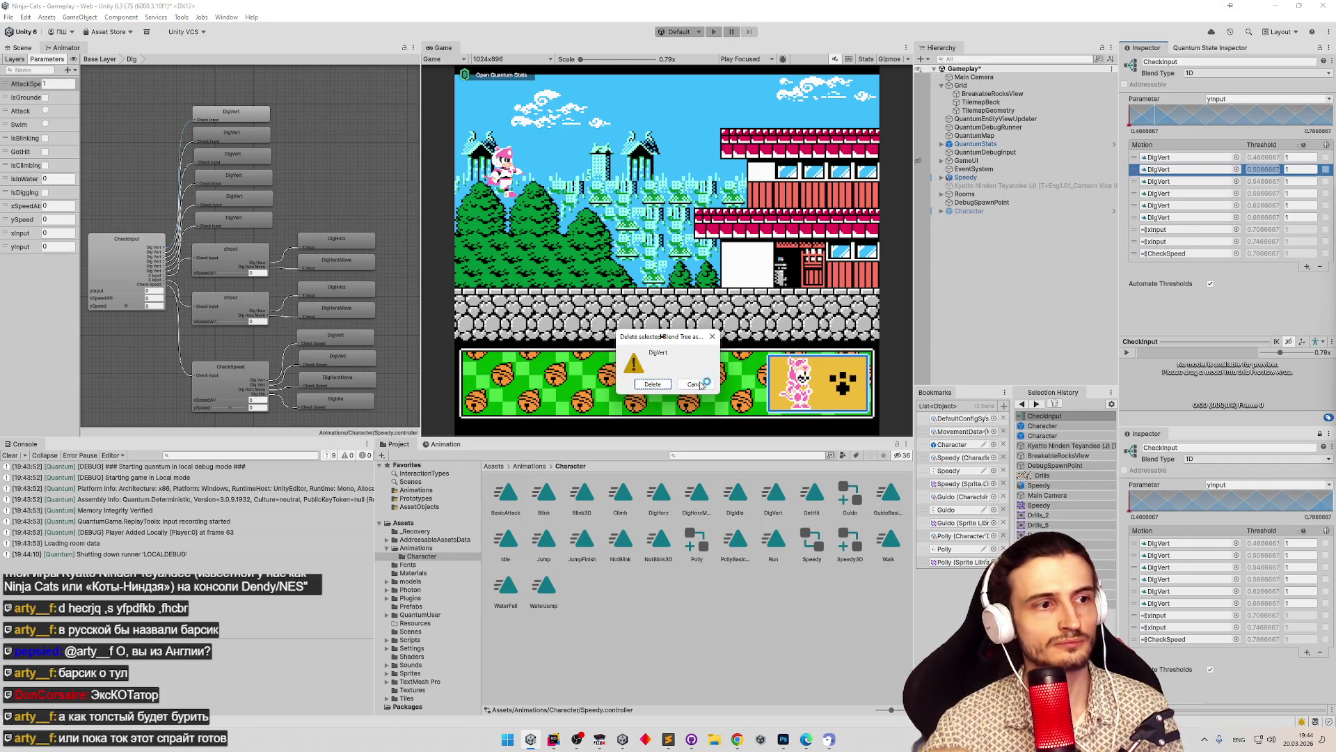
left_click(665, 384)
key("Delete")
left_click(665, 384)
key("Delete")
left_click(665, 384)
key("Delete")
left_click(665, 384)
key("Delete")
left_click(665, 384)
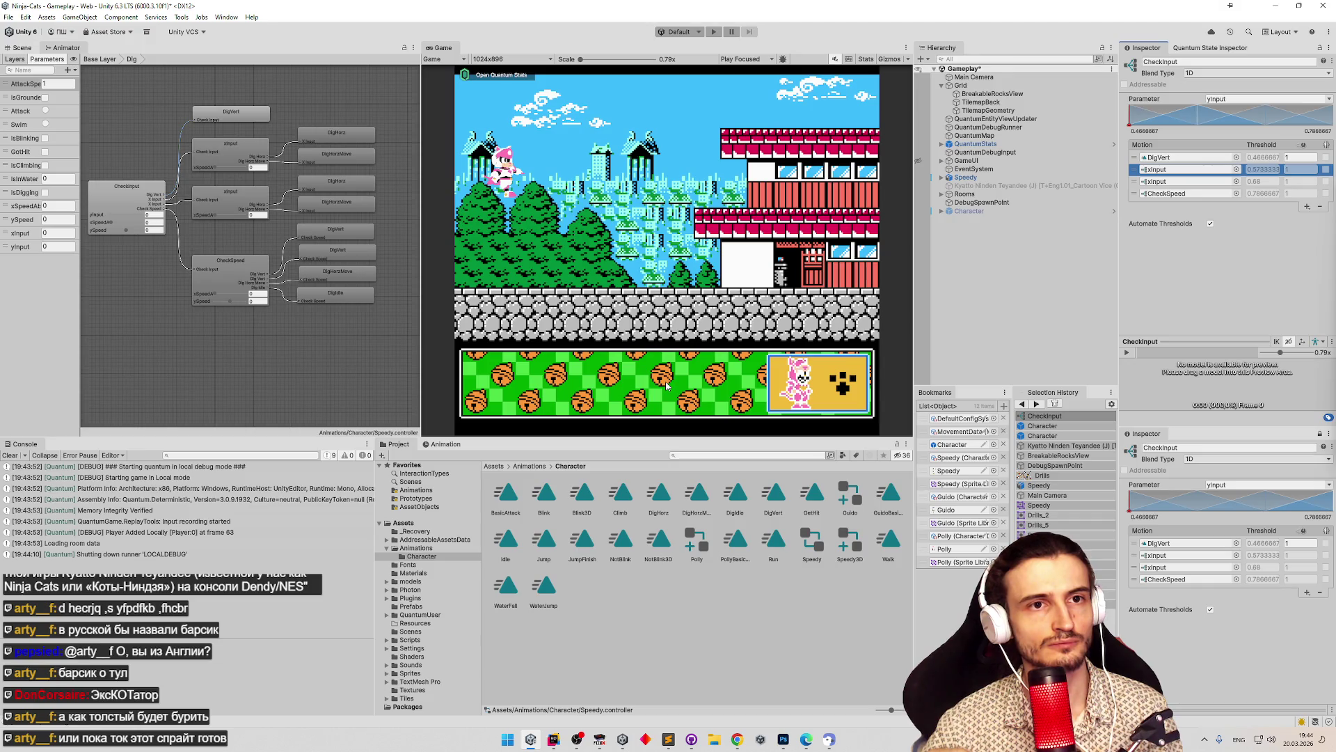
left_click(1306, 207)
left_click(1295, 219)
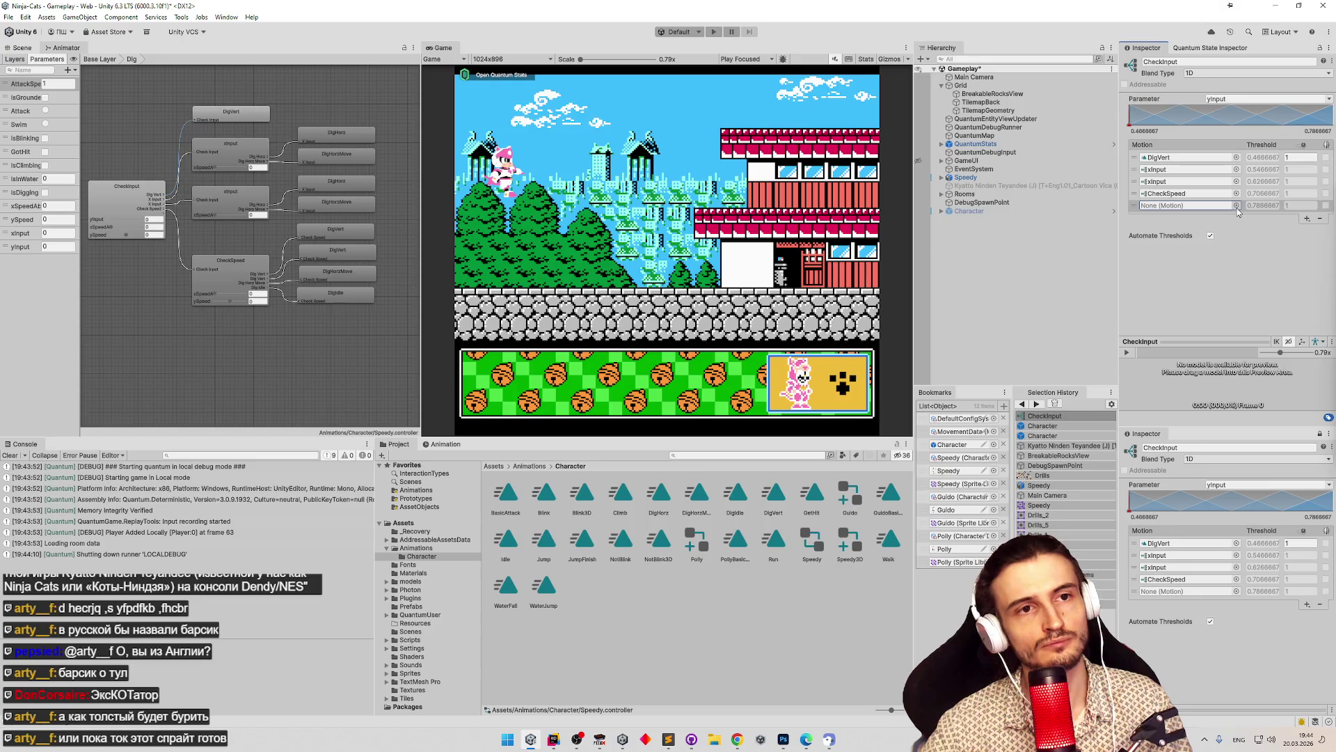
Replace the empty slot with a new child blend tree named CheckXInput.
left_click(1320, 219)
left_click(1307, 218)
left_click(1286, 229)
left_click(1197, 205)
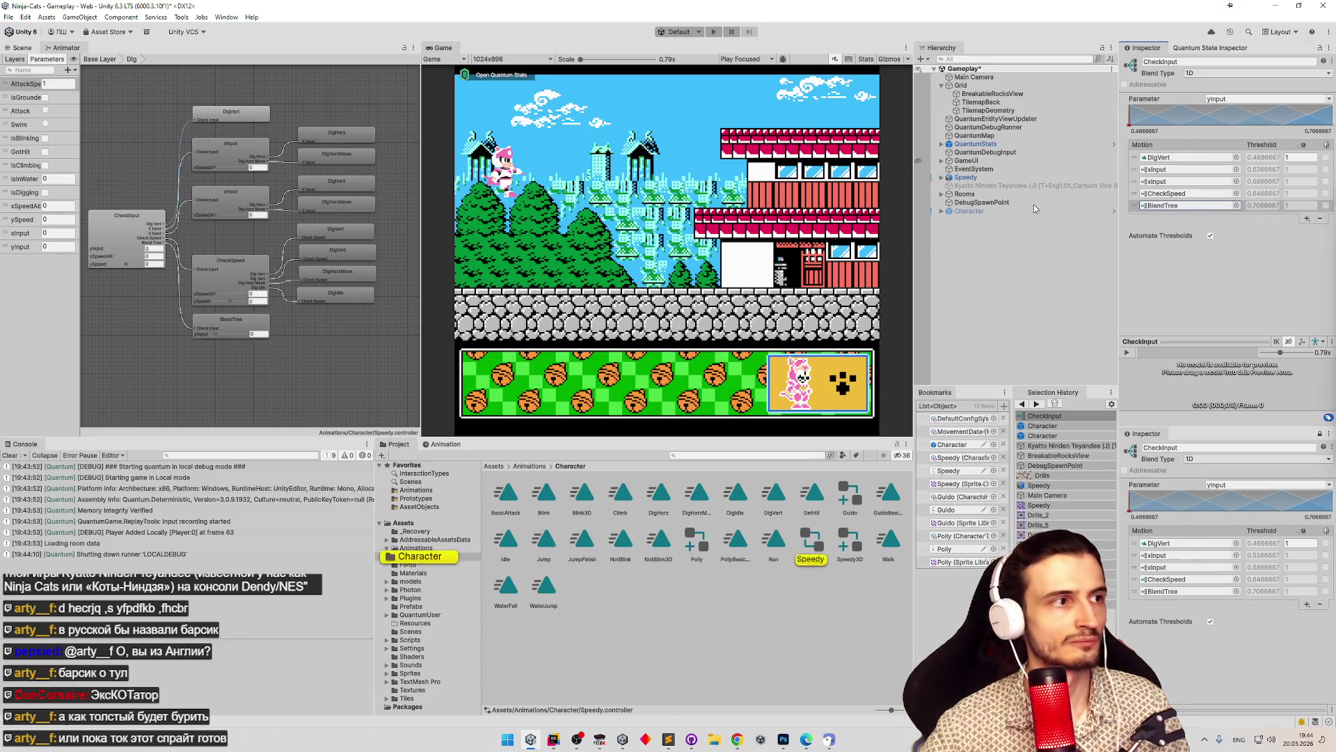
double_click(1171, 205)
left_click(1220, 61)
type("C")
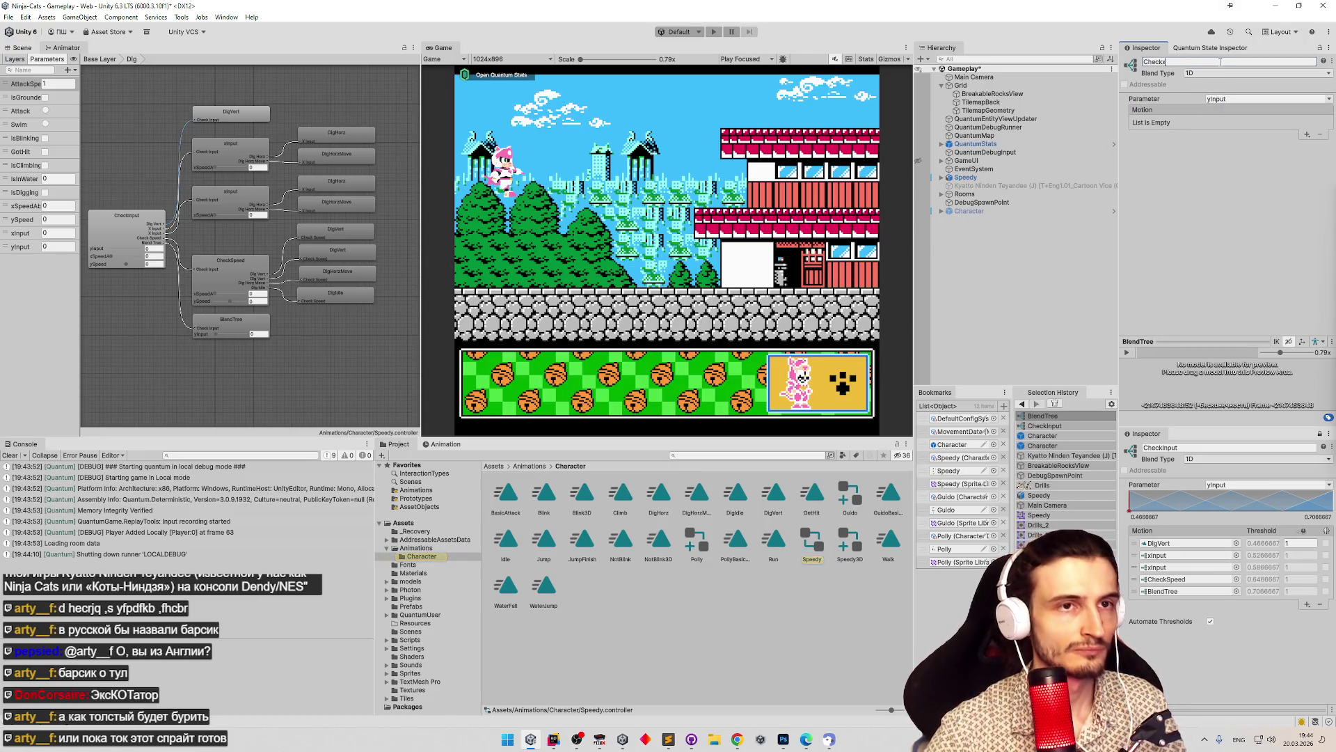
type("ut")
key("Return")
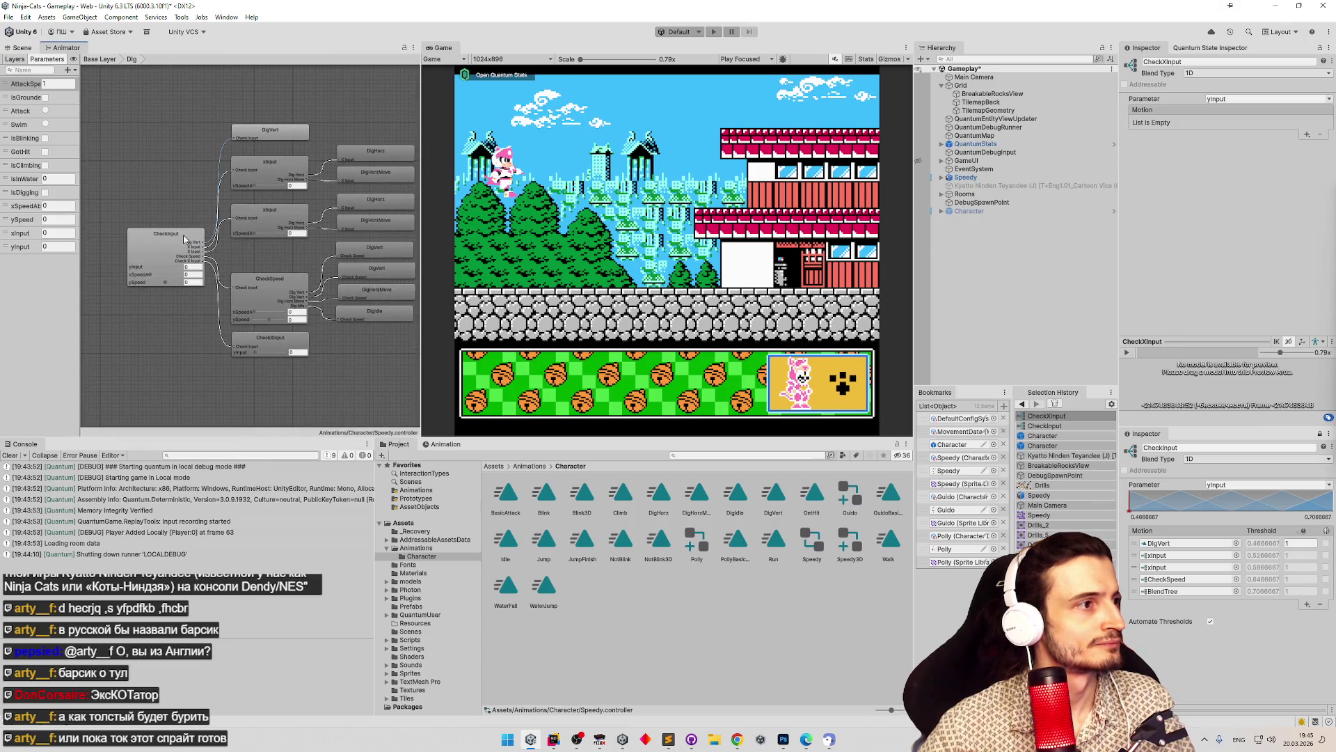
In CheckInput, turn off Automate Thresholds and set DigVert to 0.01, CheckXInput to 0.
left_click(182, 235)
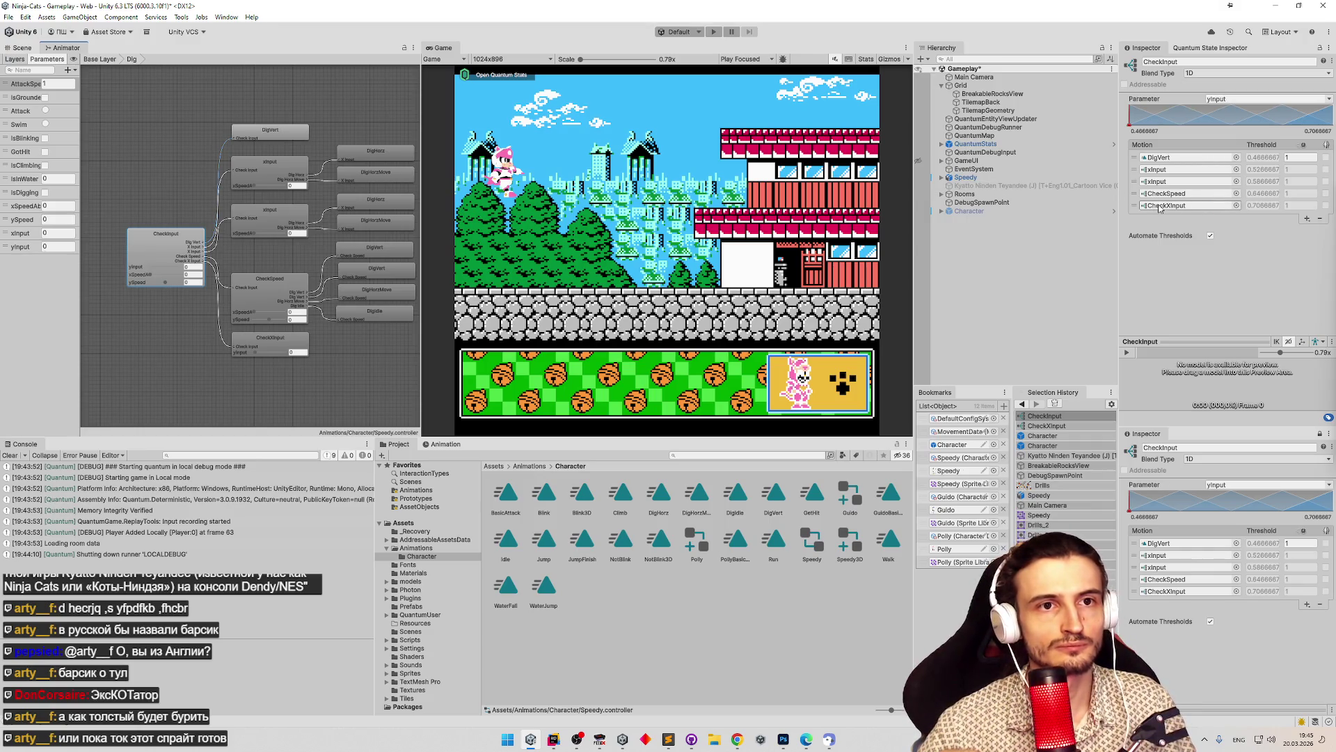
left_click(1210, 236)
left_click(1264, 158)
type("0.01")
key("Return")
left_click(1263, 205)
type("0")
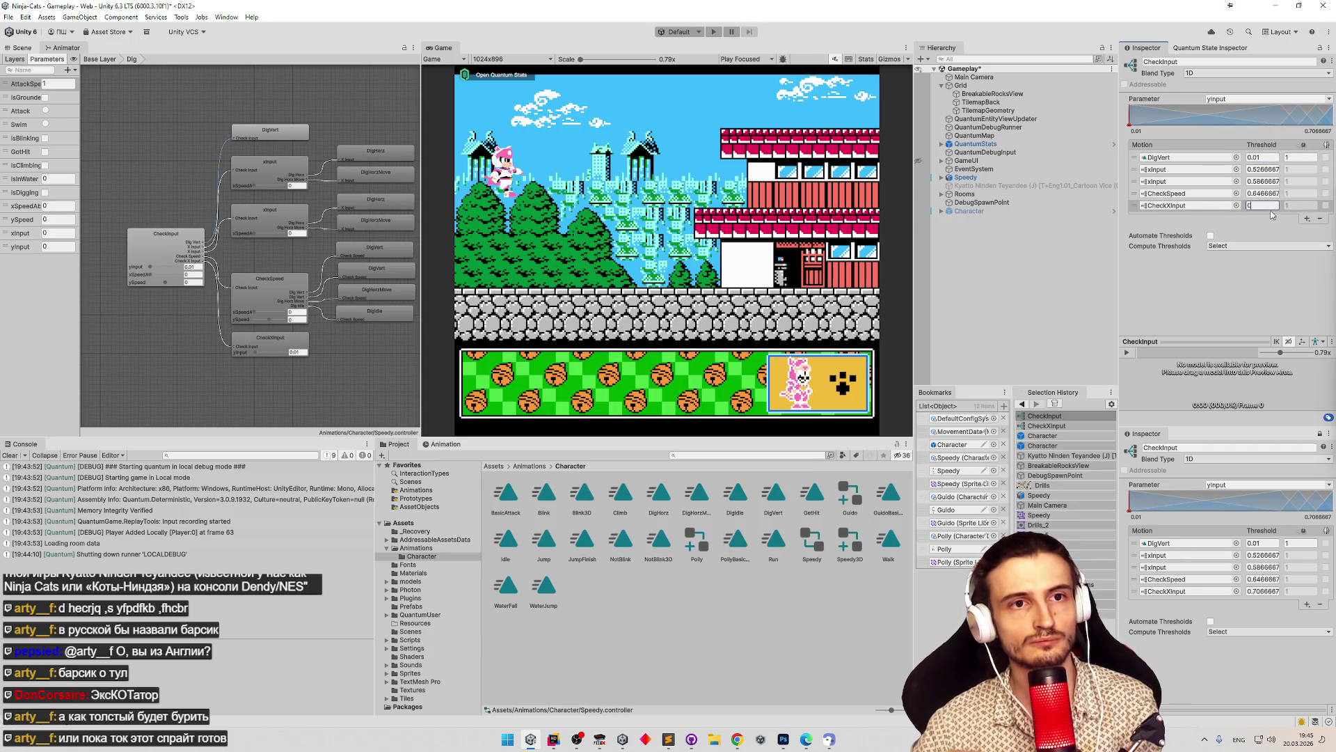
key("Return")
Add a second DigVert motion at threshold -0.01, then select the CheckXInput node.
left_click(1307, 218)
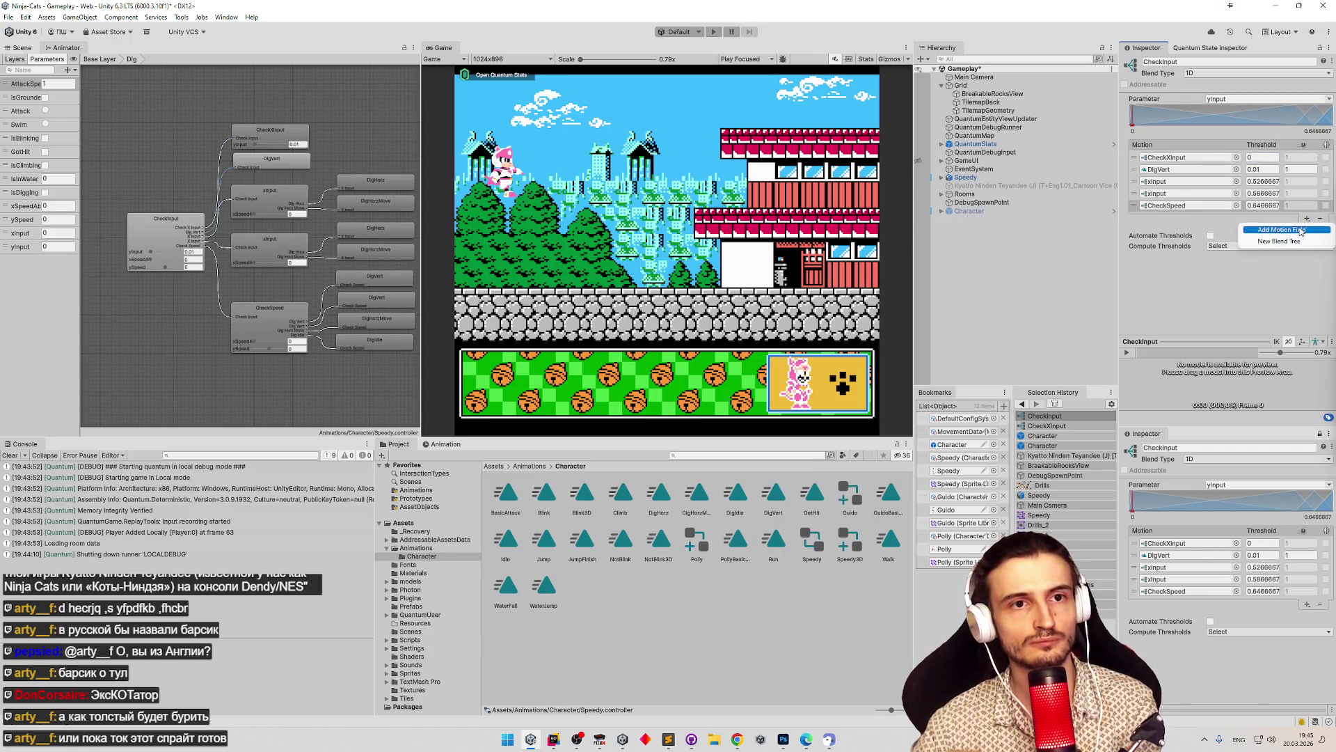
left_click(1300, 230)
left_click(1188, 169)
left_click_drag(1188, 206, 1188, 218)
left_click(1263, 217)
type("-0.01")
key("Return")
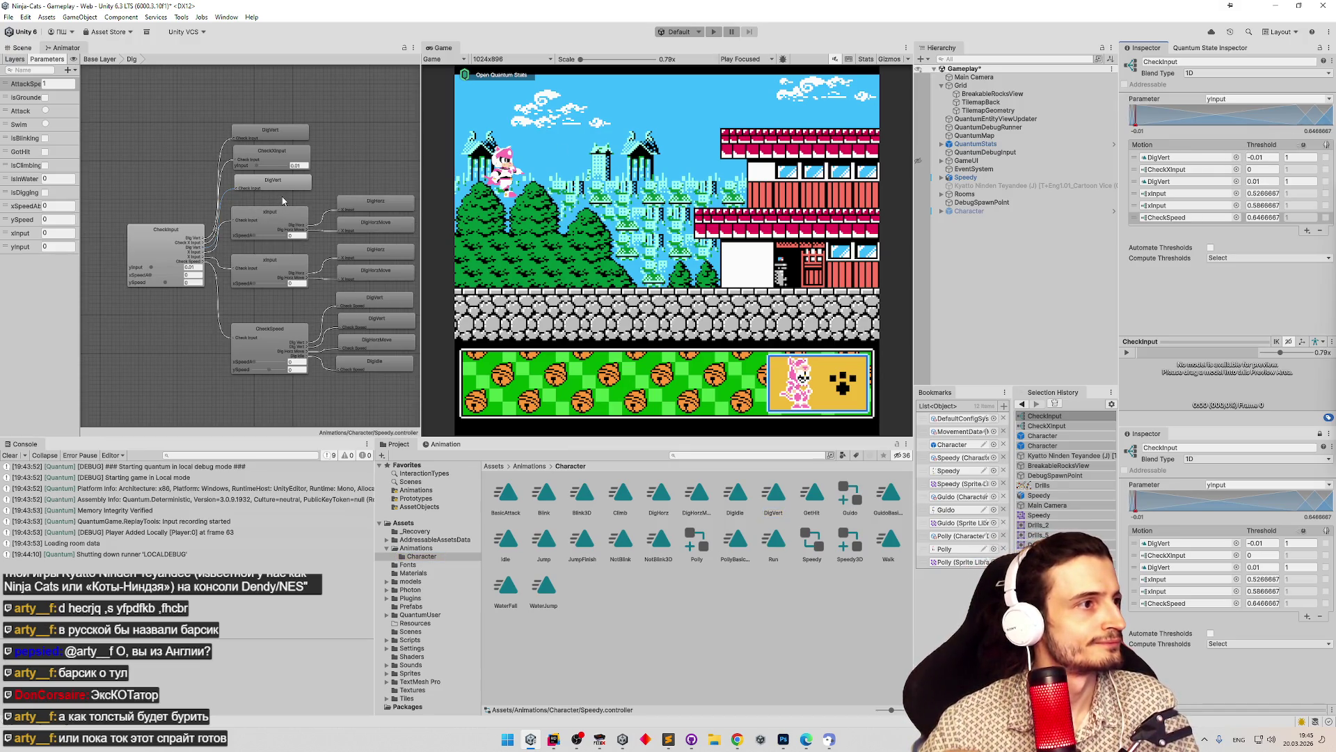
left_click(282, 167)
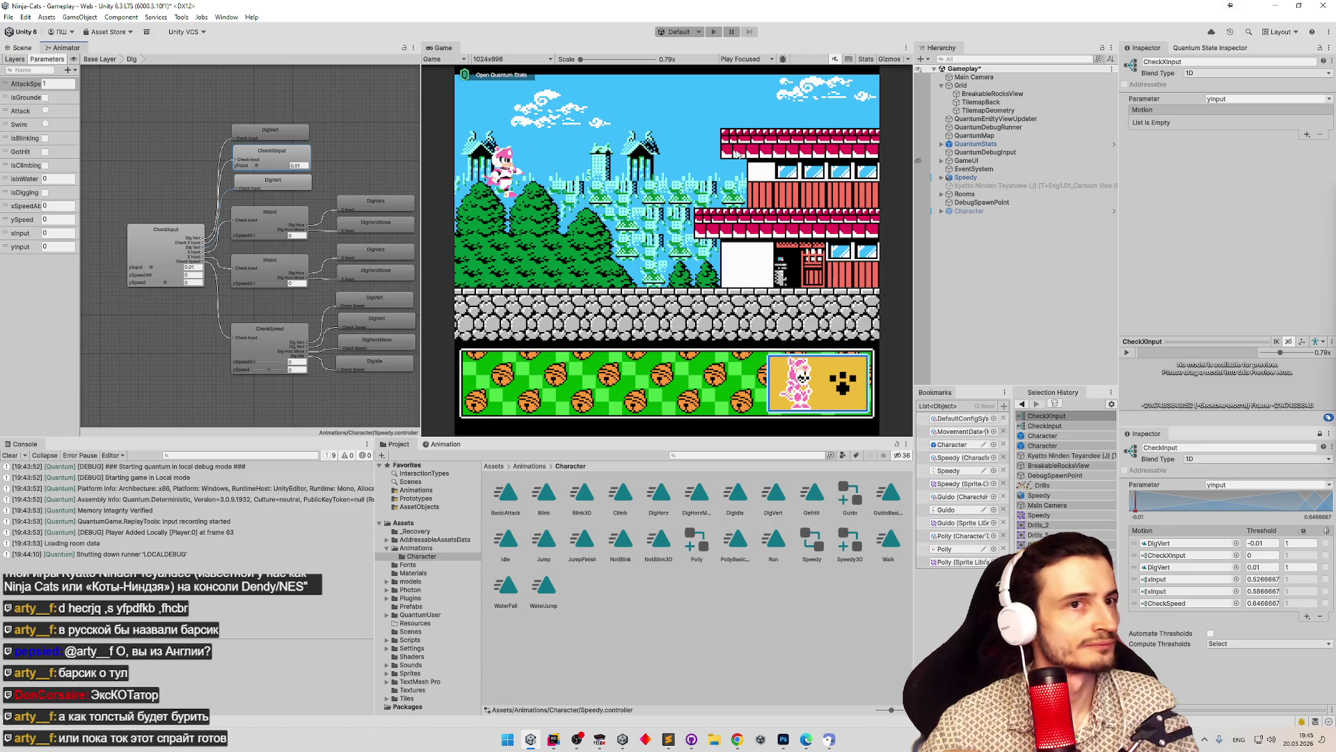
Copy CheckInput's motion list and paste it into CheckXInput.
right_click(1174, 113)
right_click(1154, 113)
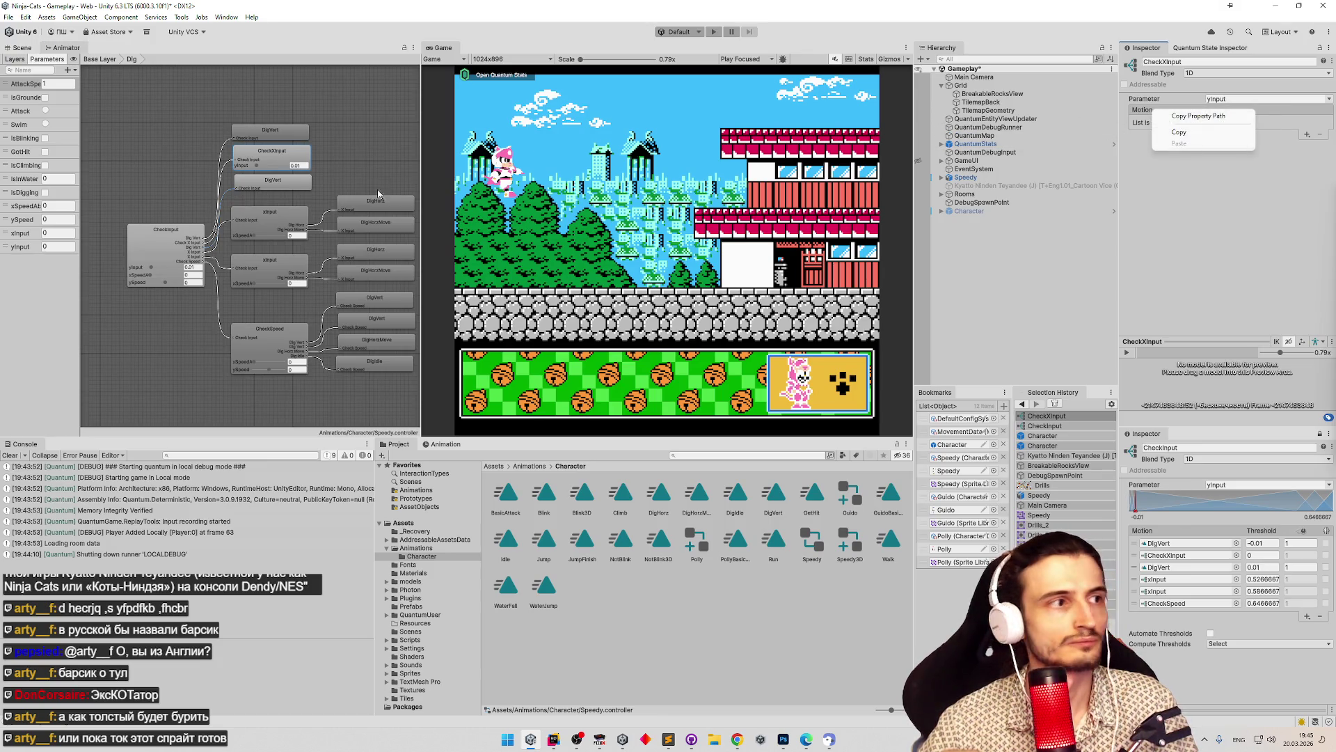
left_click(167, 233)
right_click(1150, 144)
left_click(1180, 168)
left_click(265, 154)
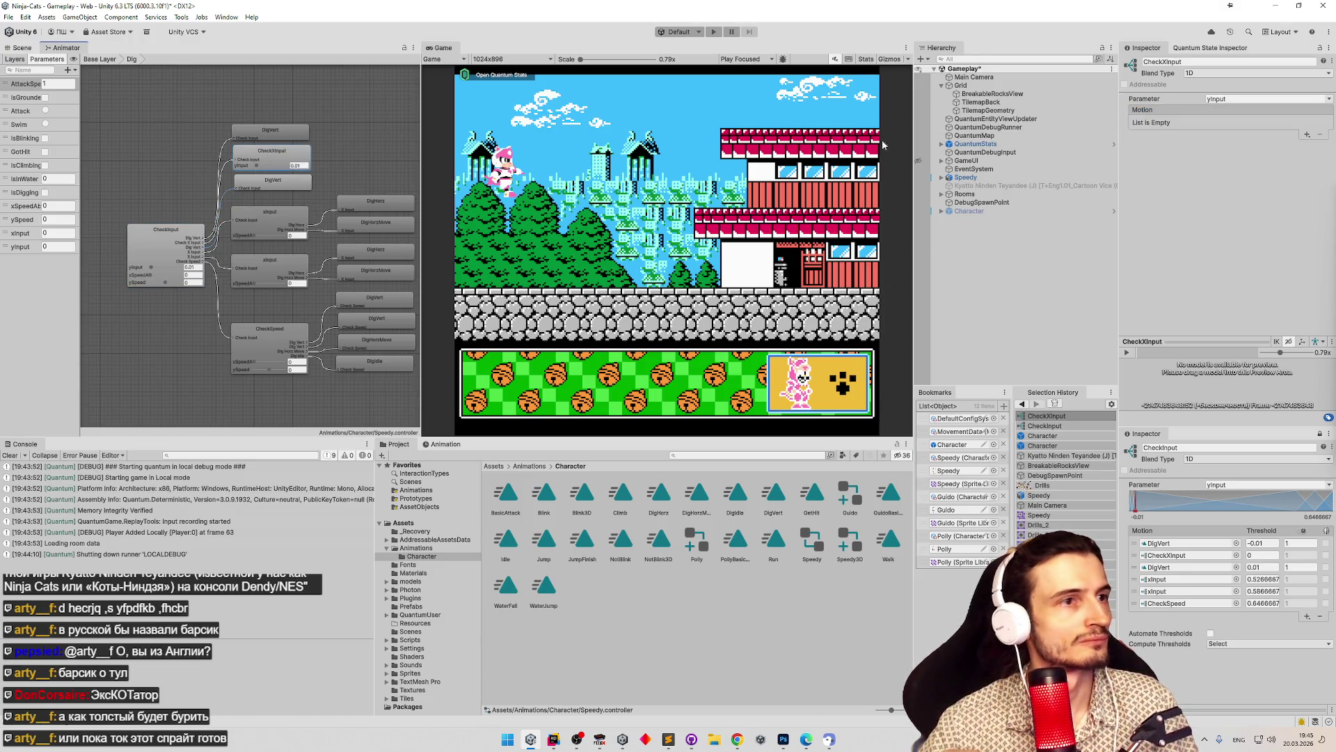
right_click(1158, 112)
left_click(1188, 143)
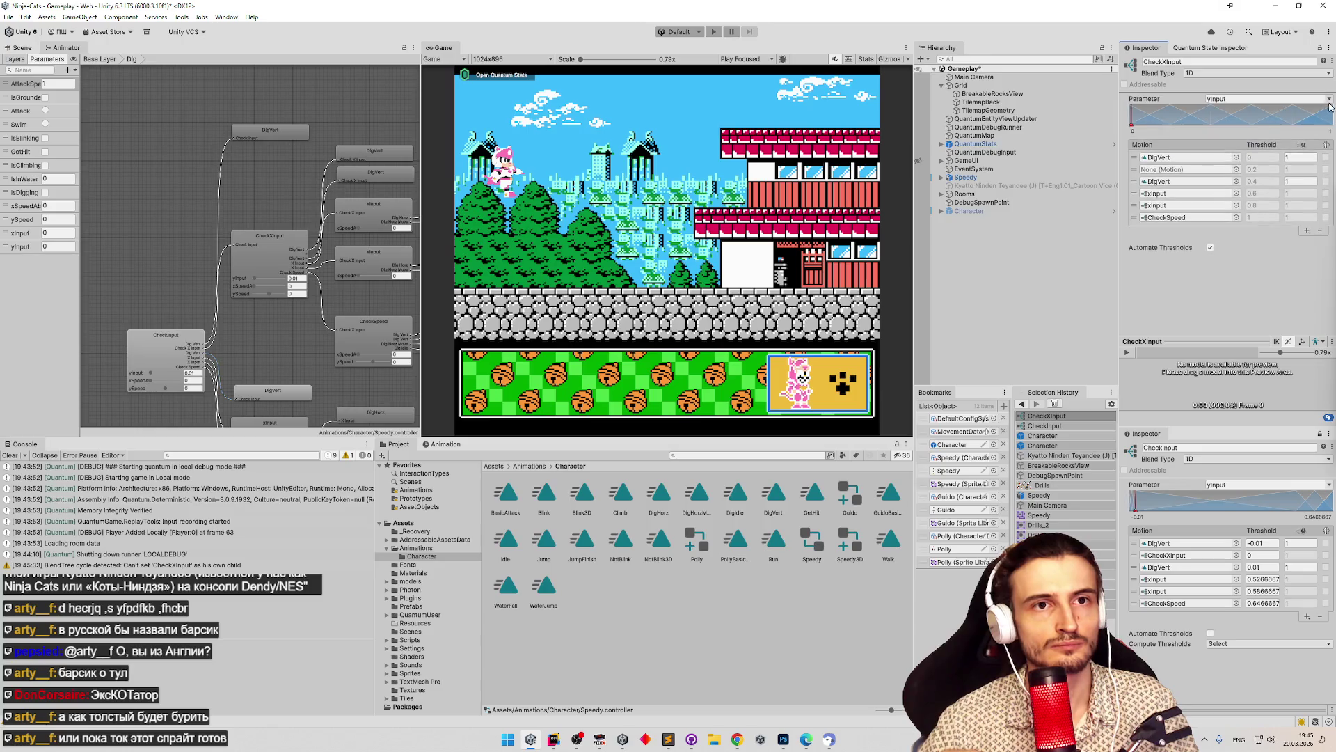
Drive CheckXInput by xInput with manual thresholds -0.01 and 0.01.
left_click(1266, 99)
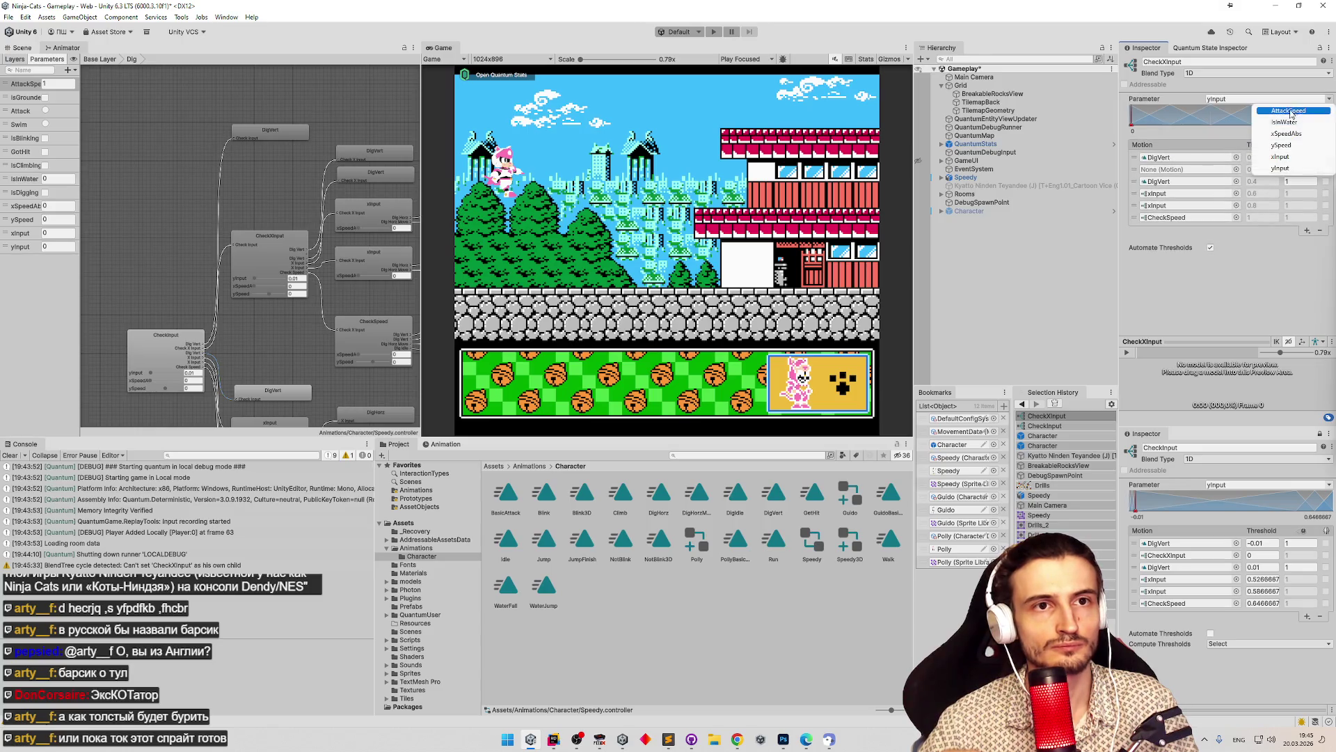
left_click(1282, 157)
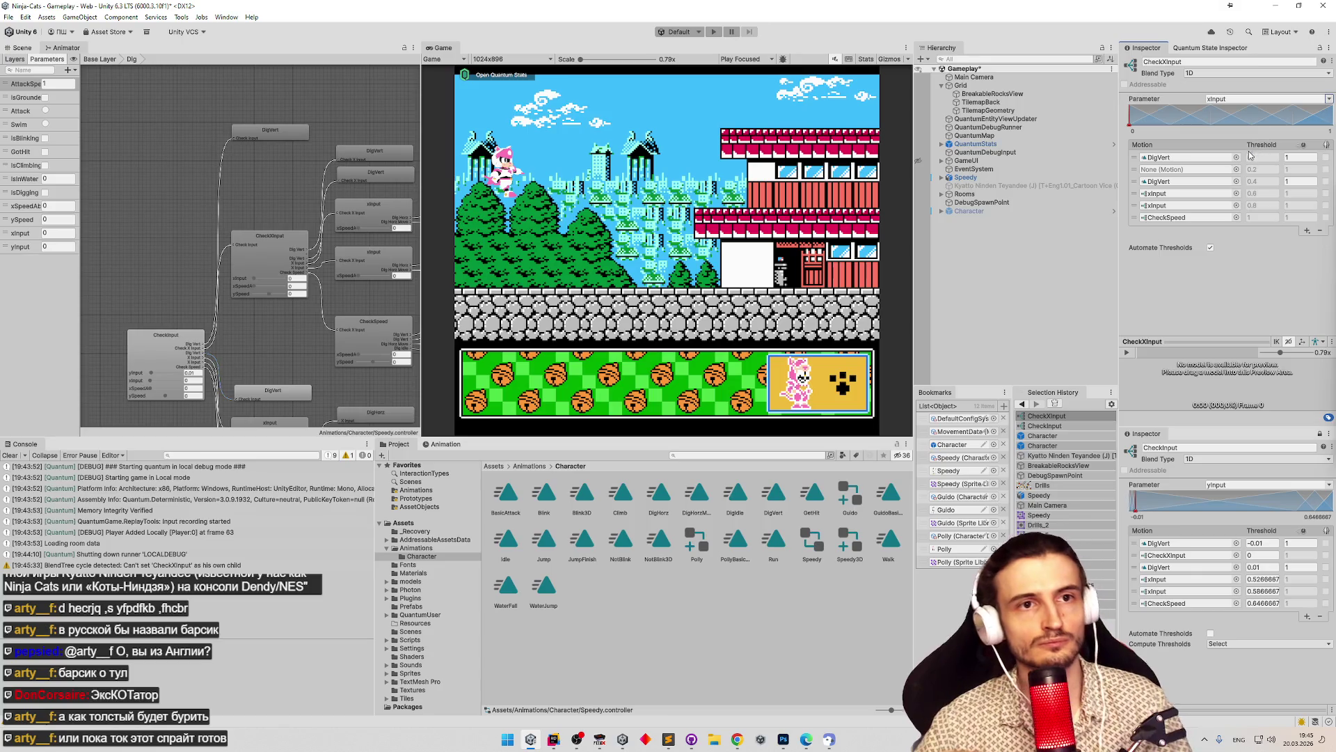
left_click(1180, 194)
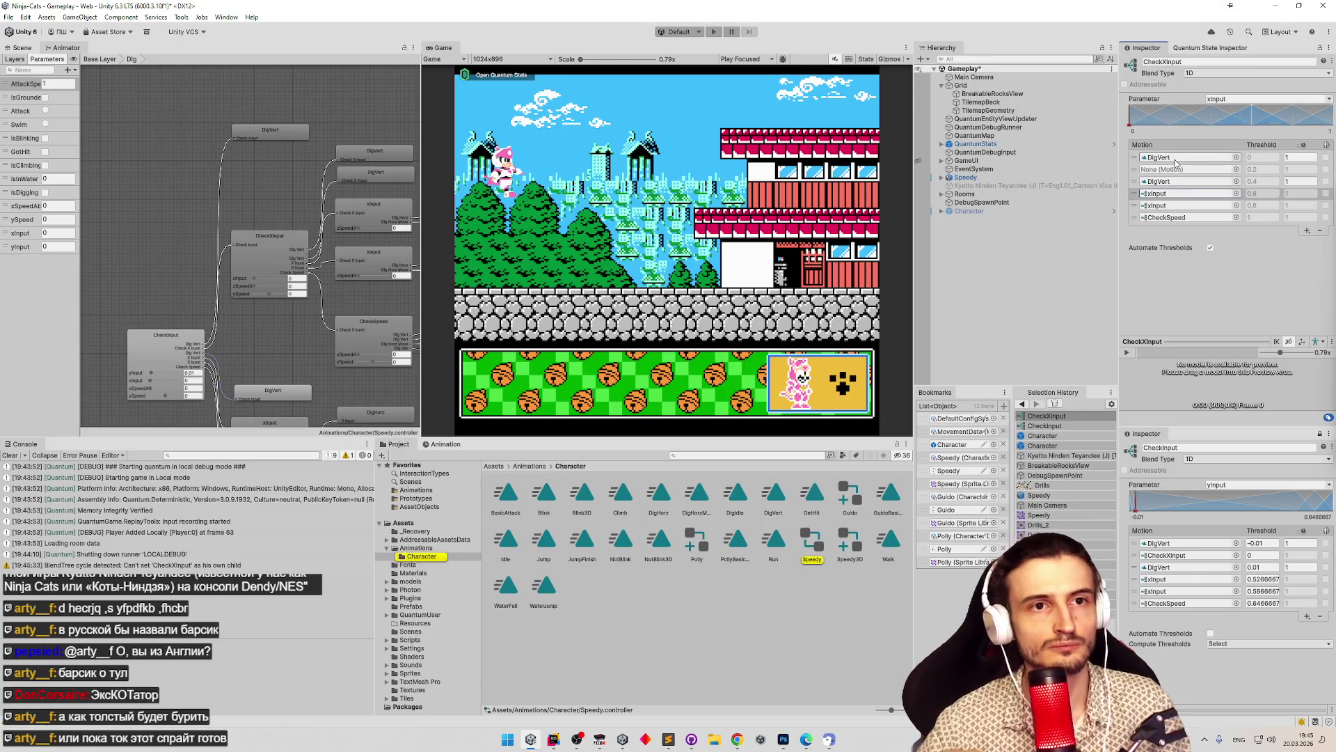
left_click(1210, 247)
left_click(1272, 193)
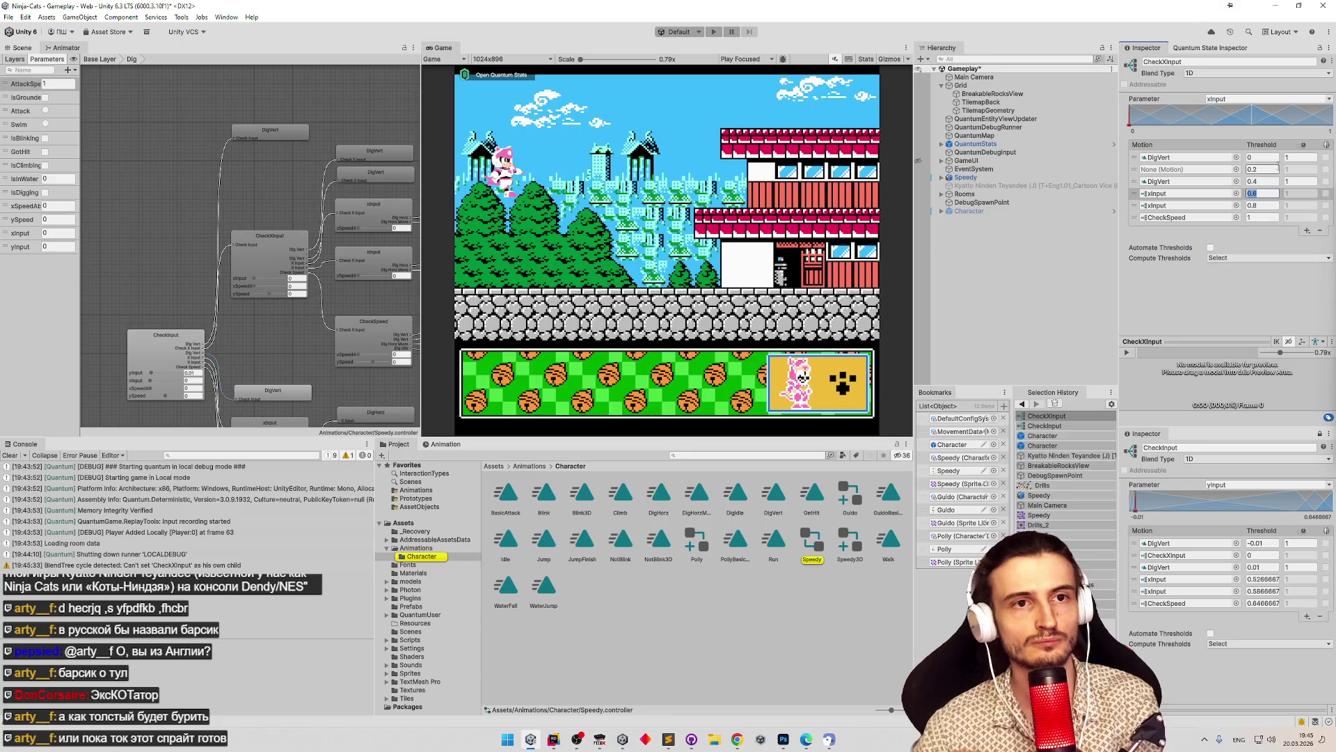
type("-0.01")
left_click(1278, 169)
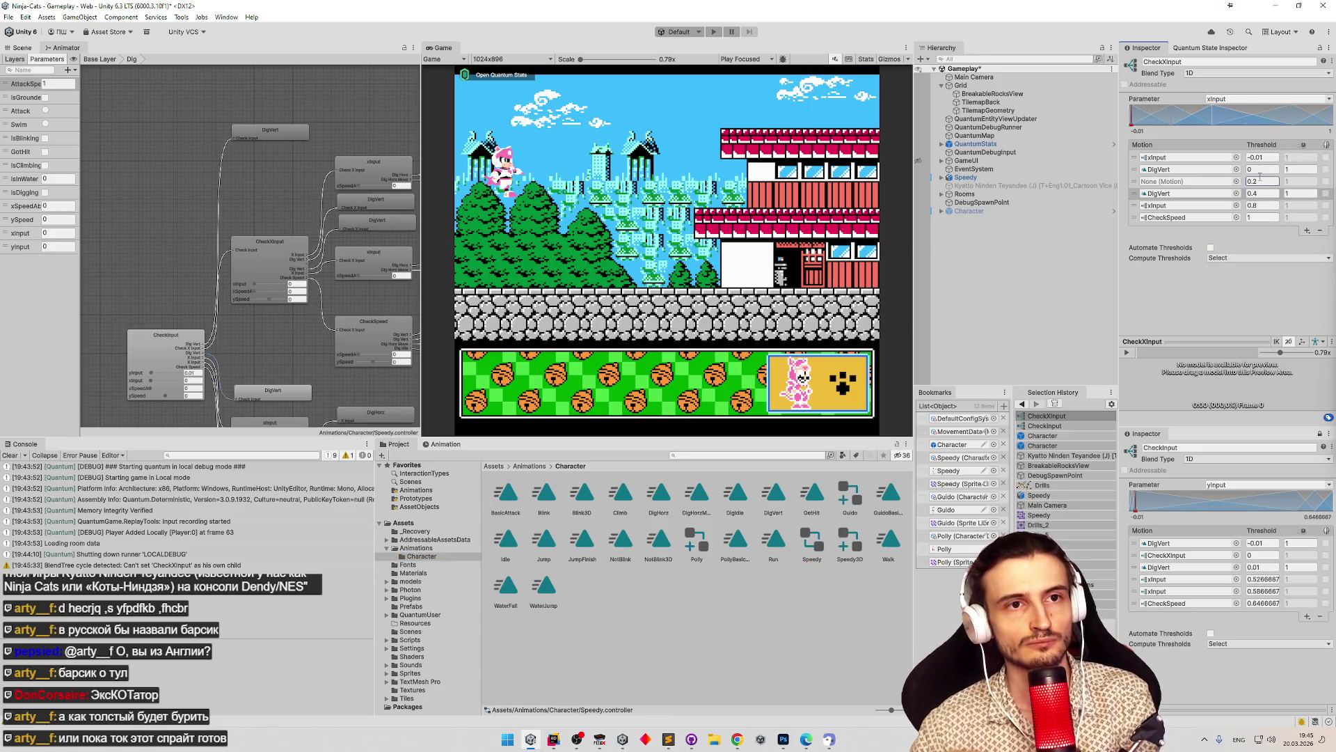
left_click(1261, 205)
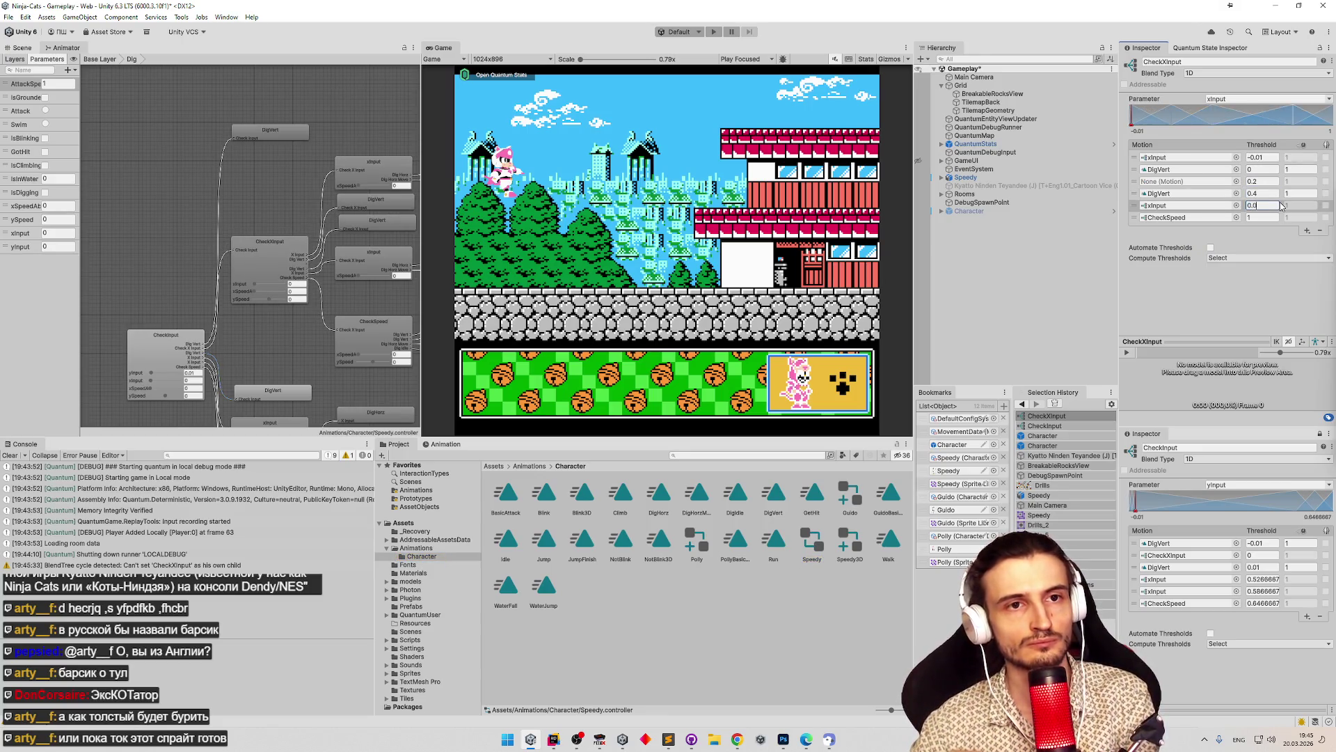
type("1")
key("Tab")
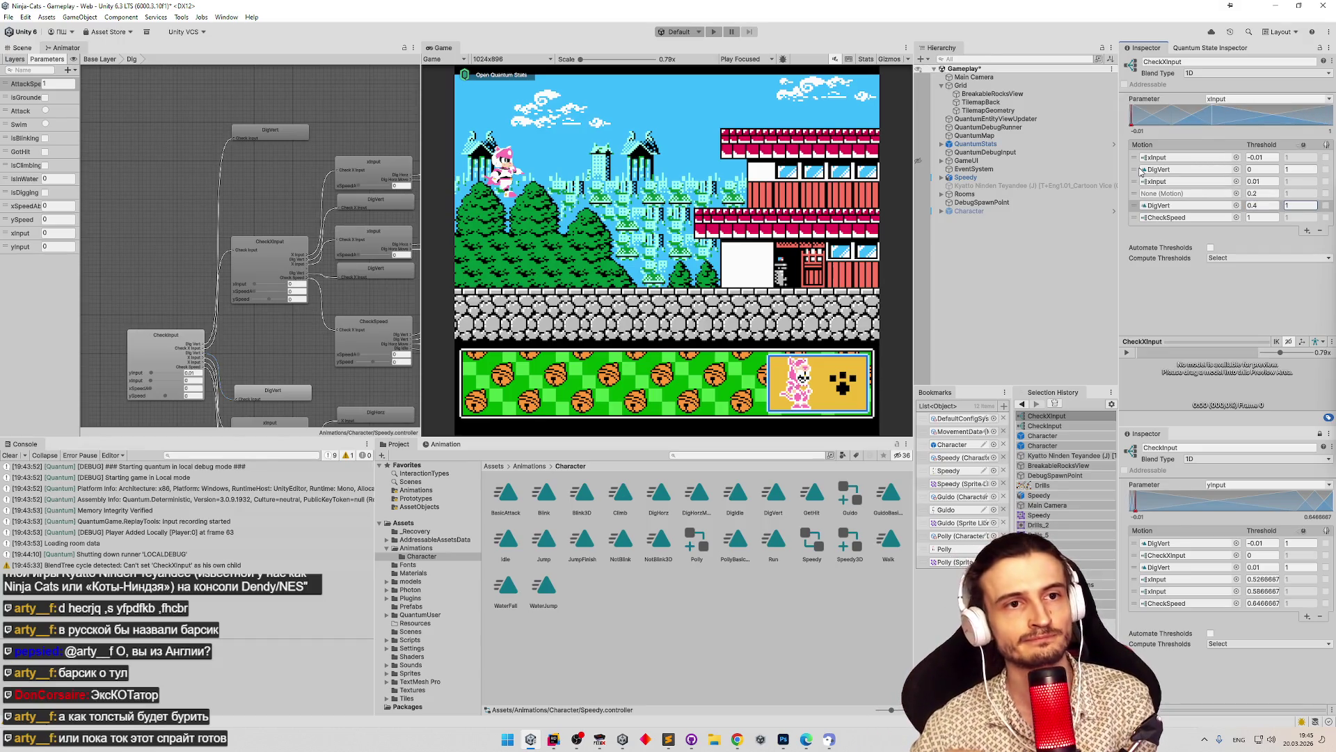
Delete the empty motion entry from CheckXInput.
left_click(1135, 194)
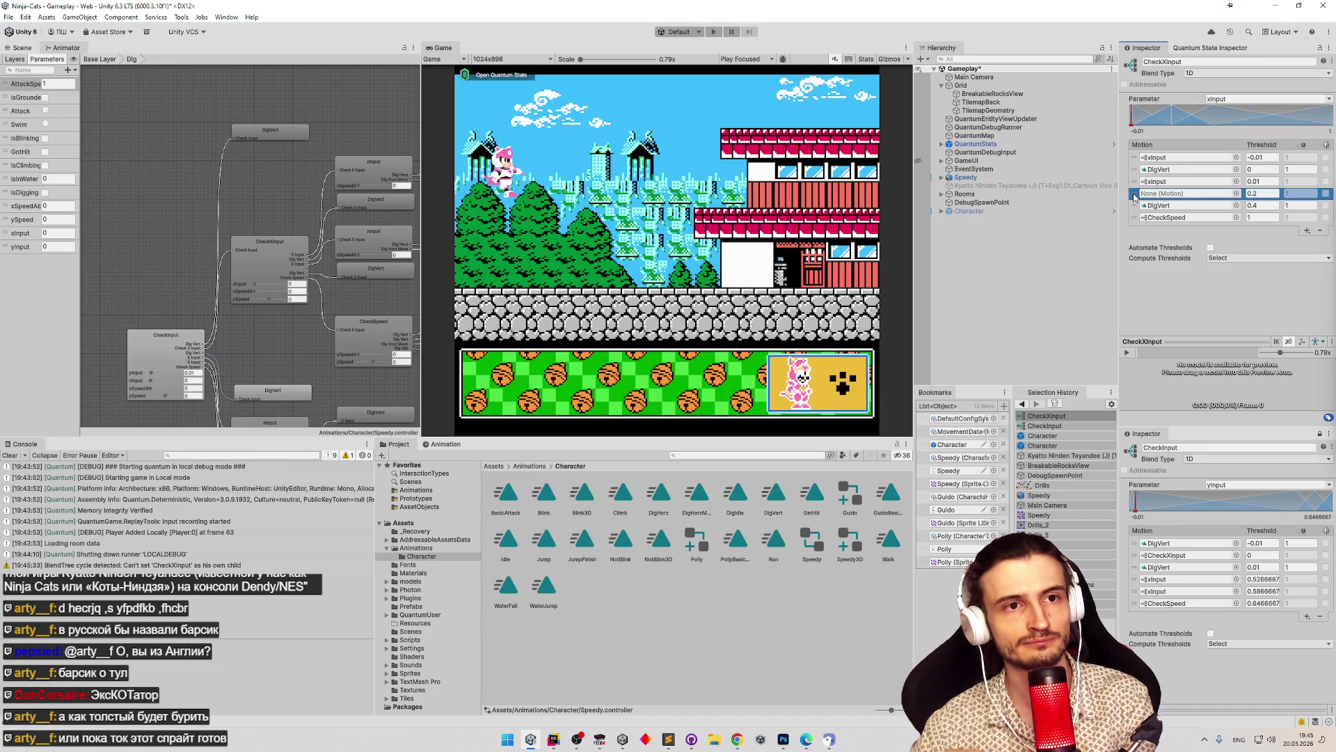
key("Delete")
key("Delete")
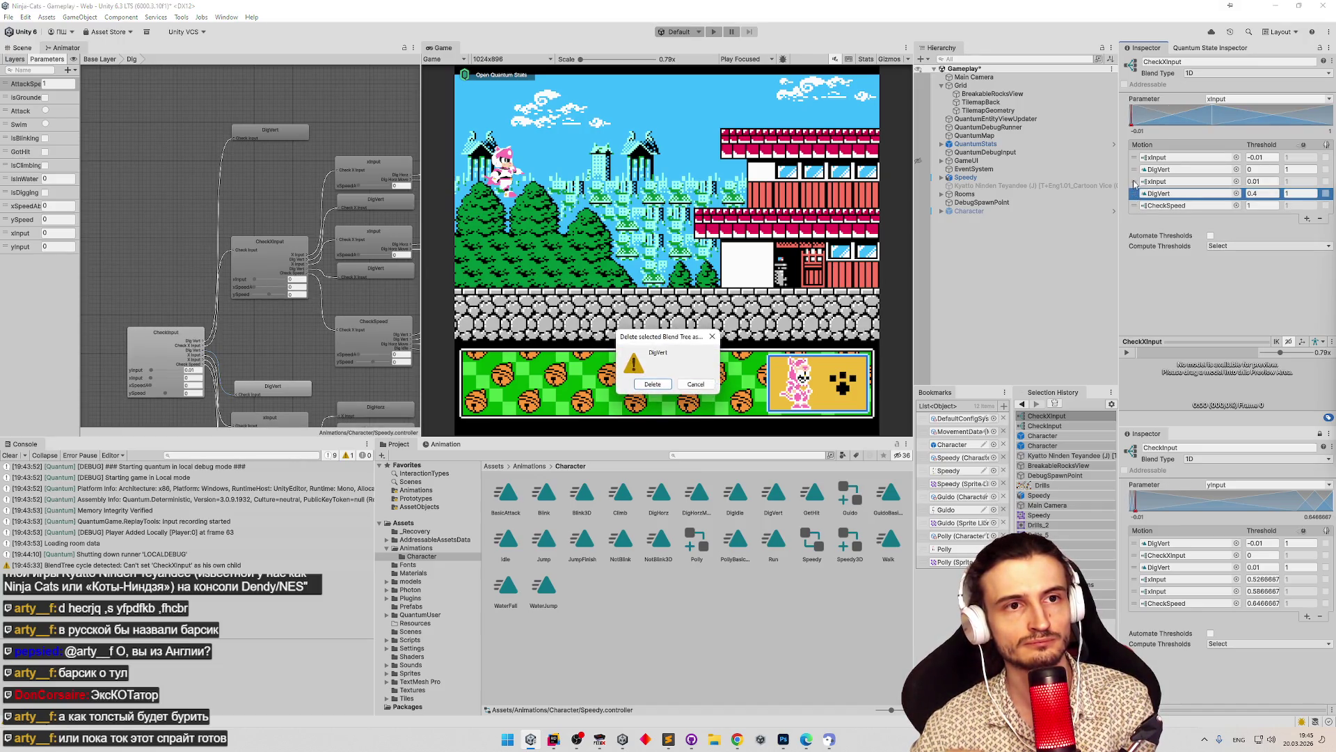
left_click(1155, 169)
left_click(1320, 207)
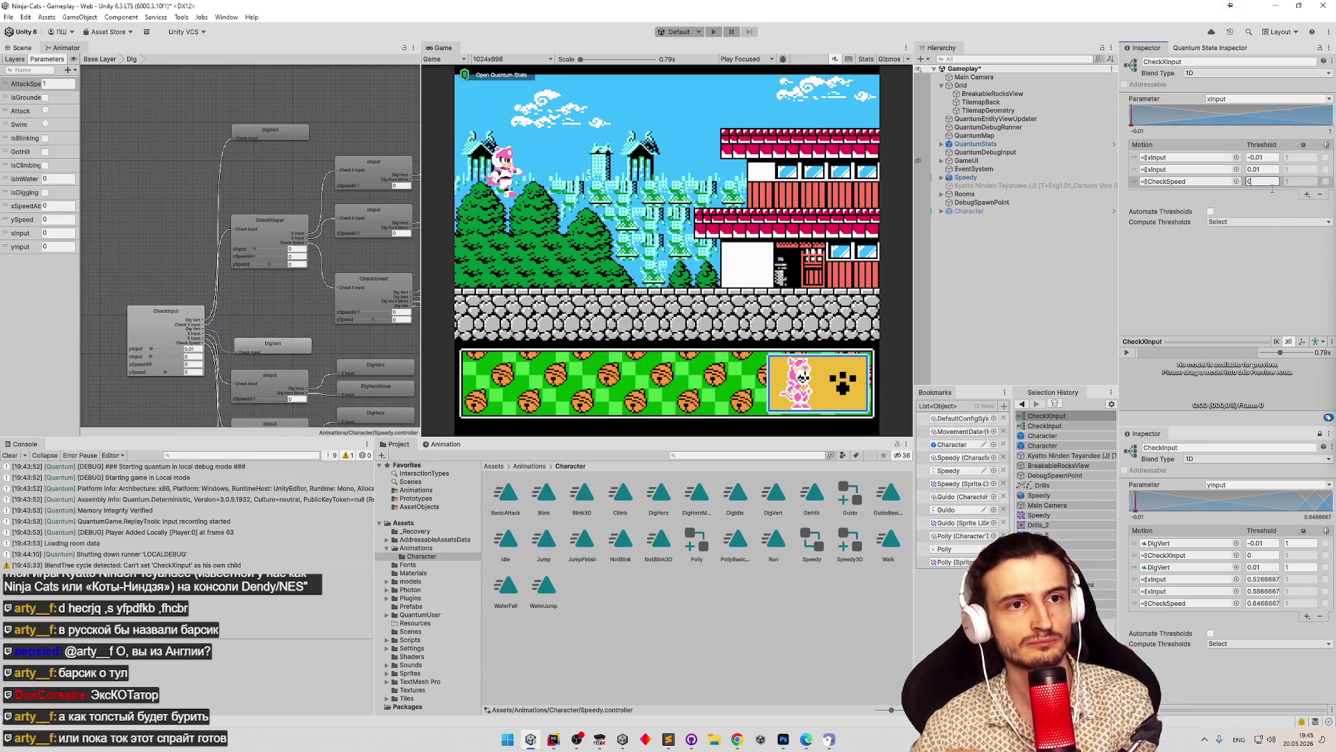
Remove the two xInput entries and the CheckSpeed entry from CheckInput.
left_click(215, 172)
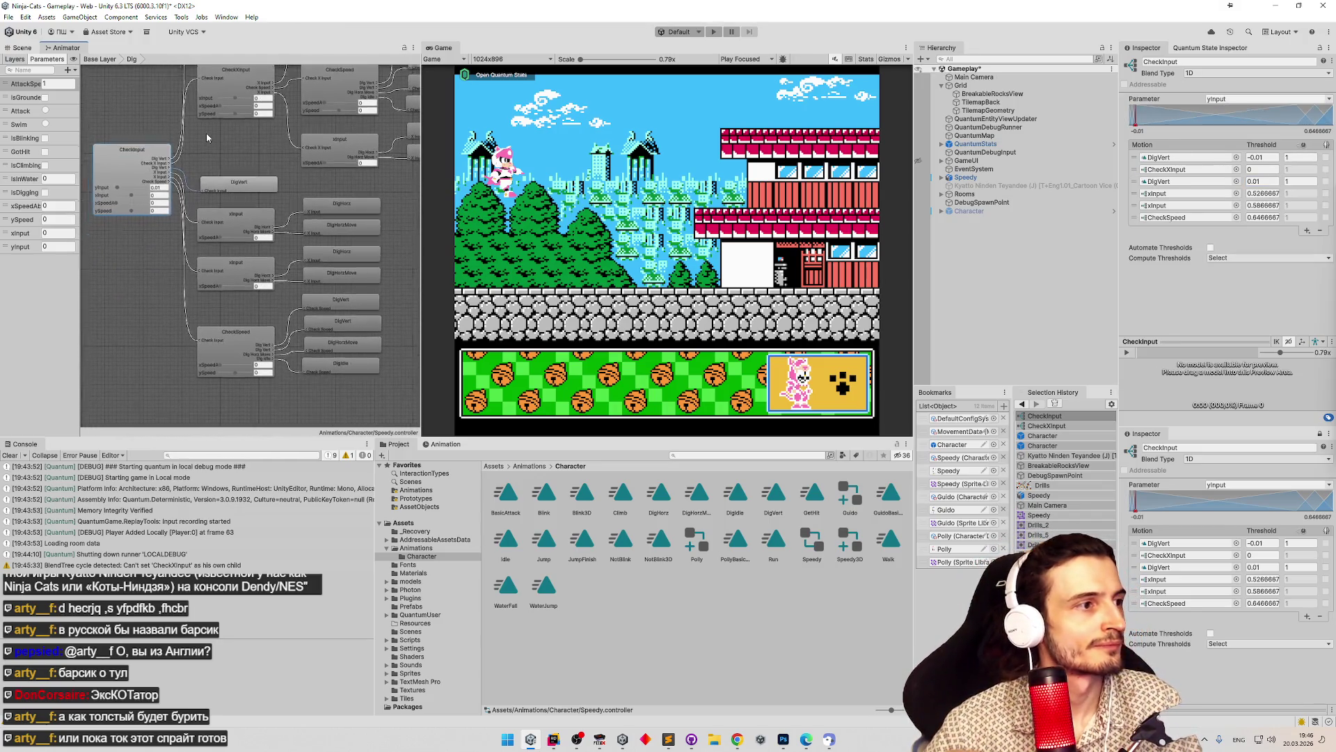
left_click(1136, 194)
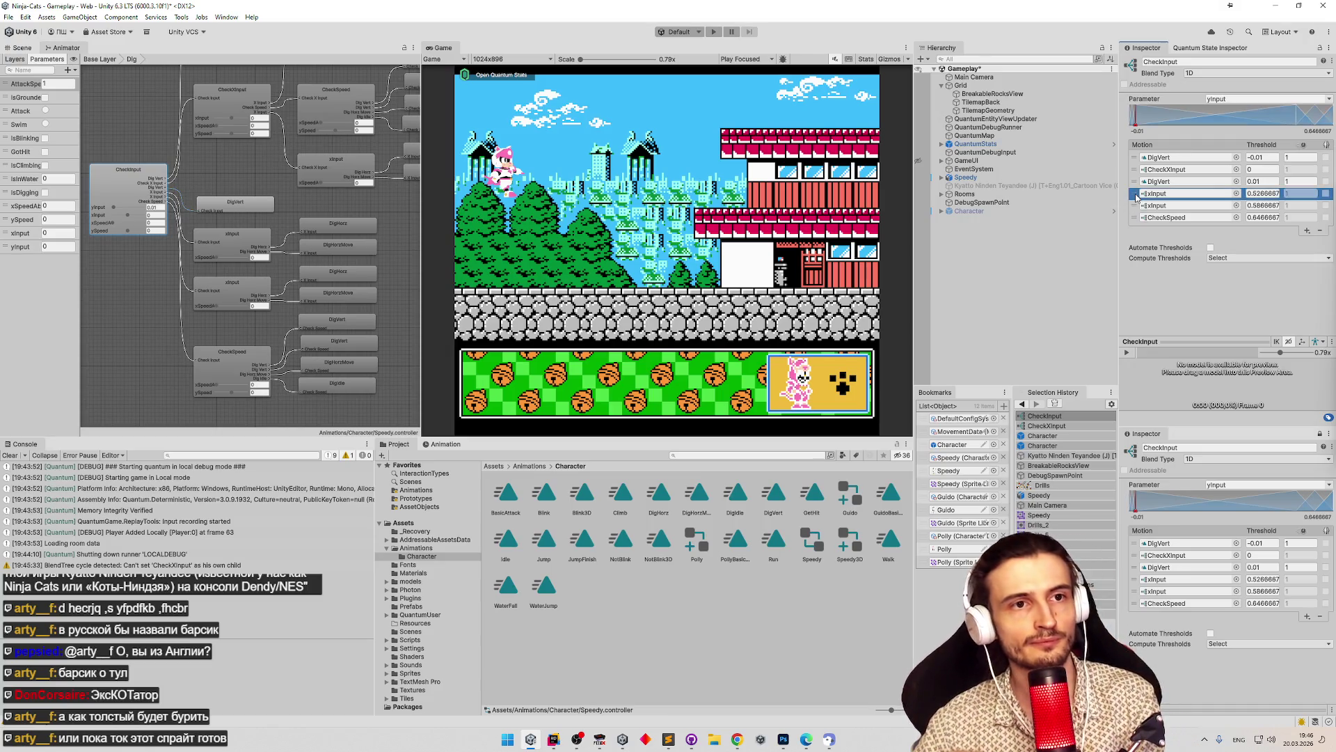
key("Delete")
left_click(652, 384)
key("Delete")
left_click(652, 384)
key("Delete")
left_click(652, 384)
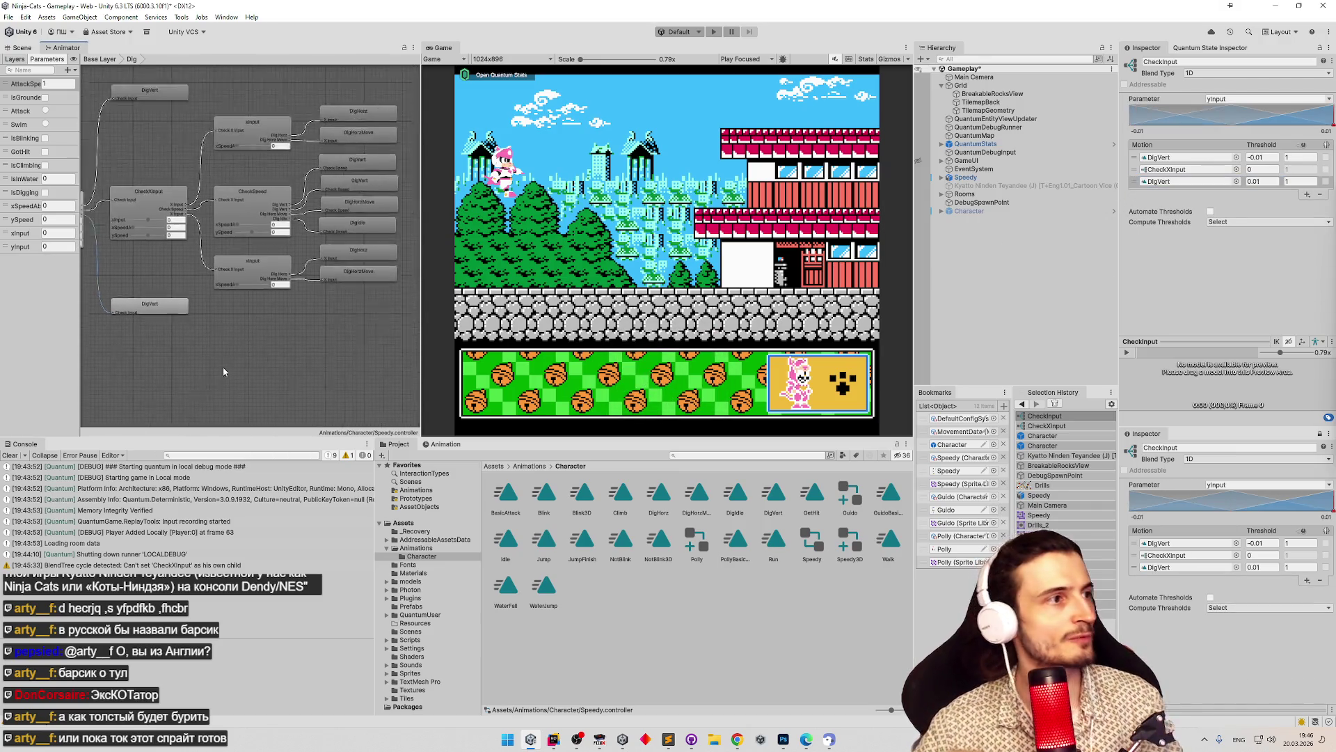
left_click(135, 207)
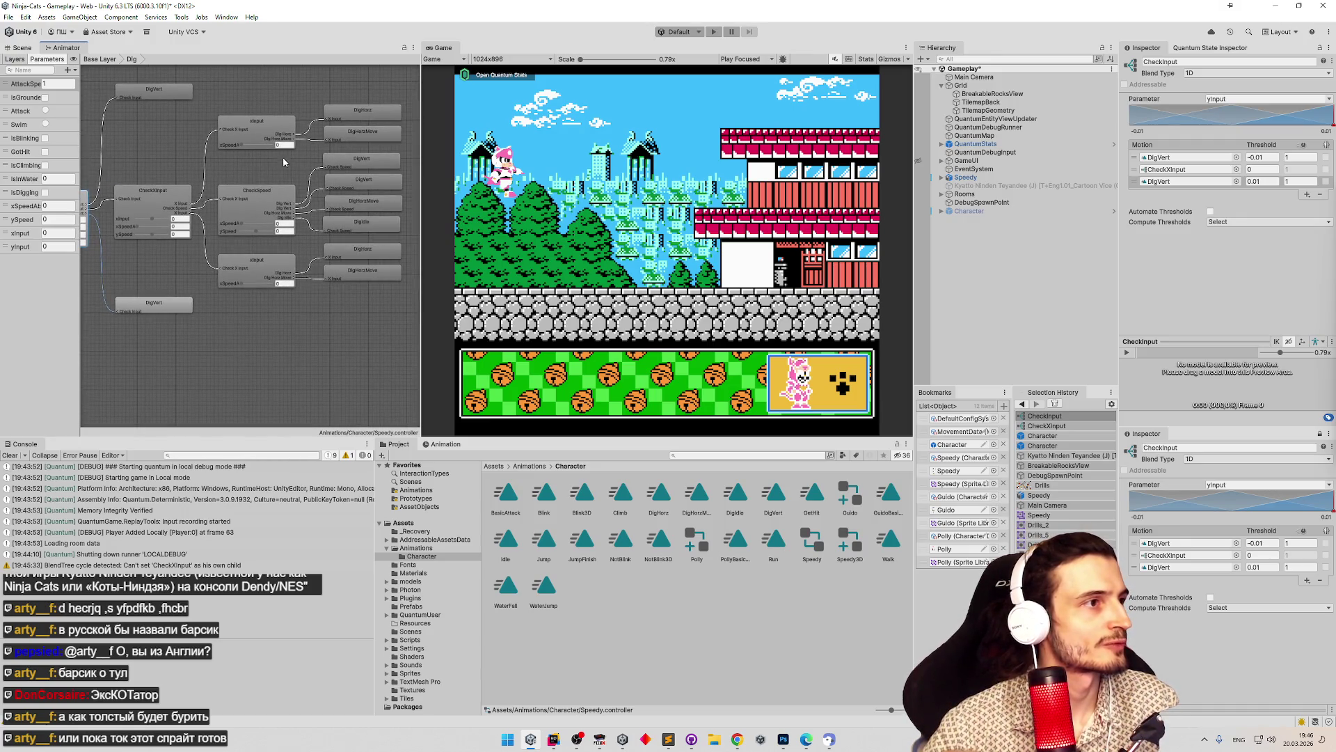
left_click(249, 196)
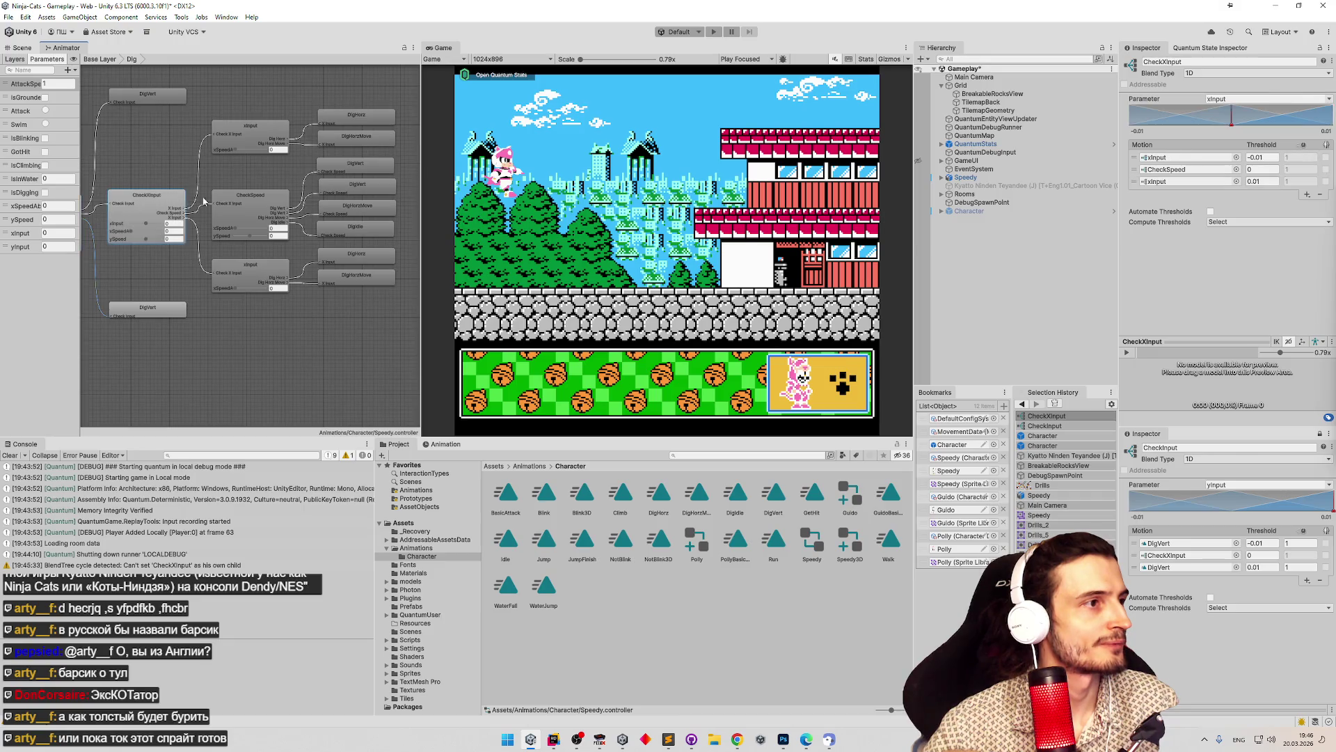
Save the scene, play-test digging, then bring up the tasks.todo notes in Sublime Text.
key("ctrl+s")
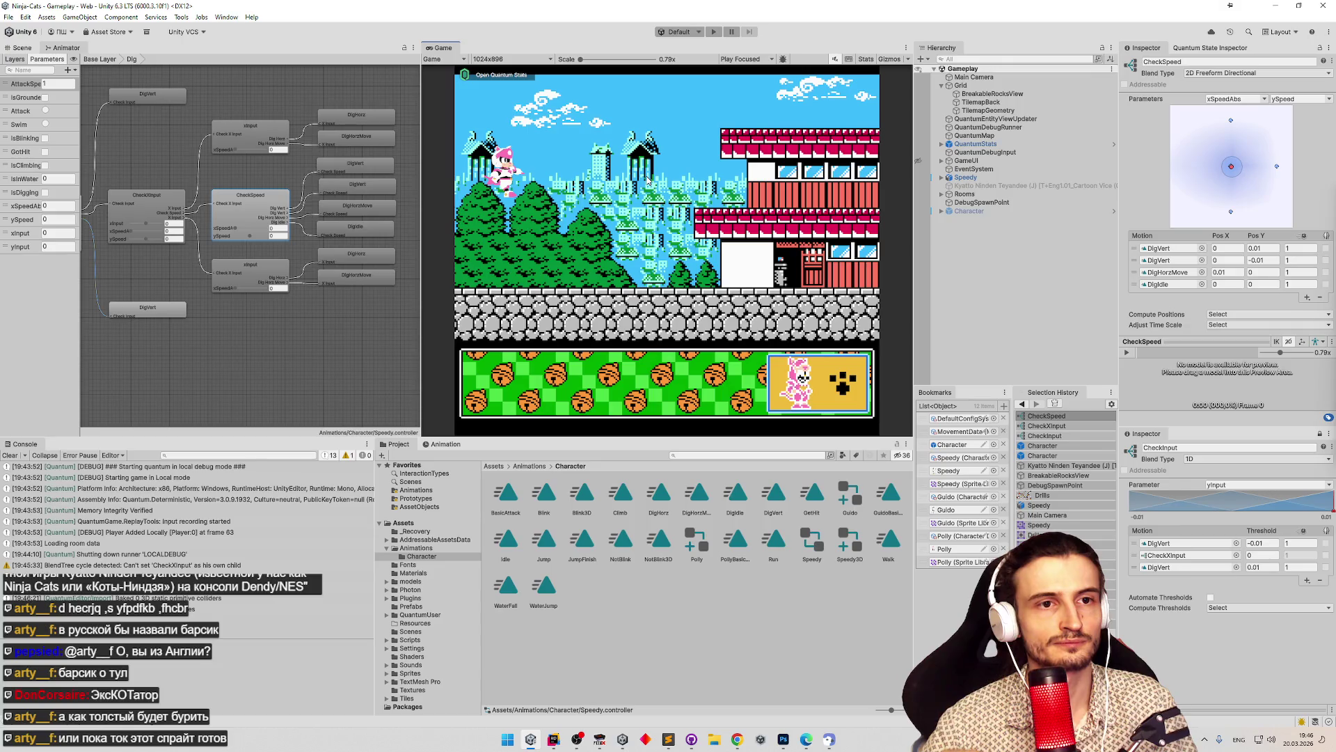
key("ctrl+p")
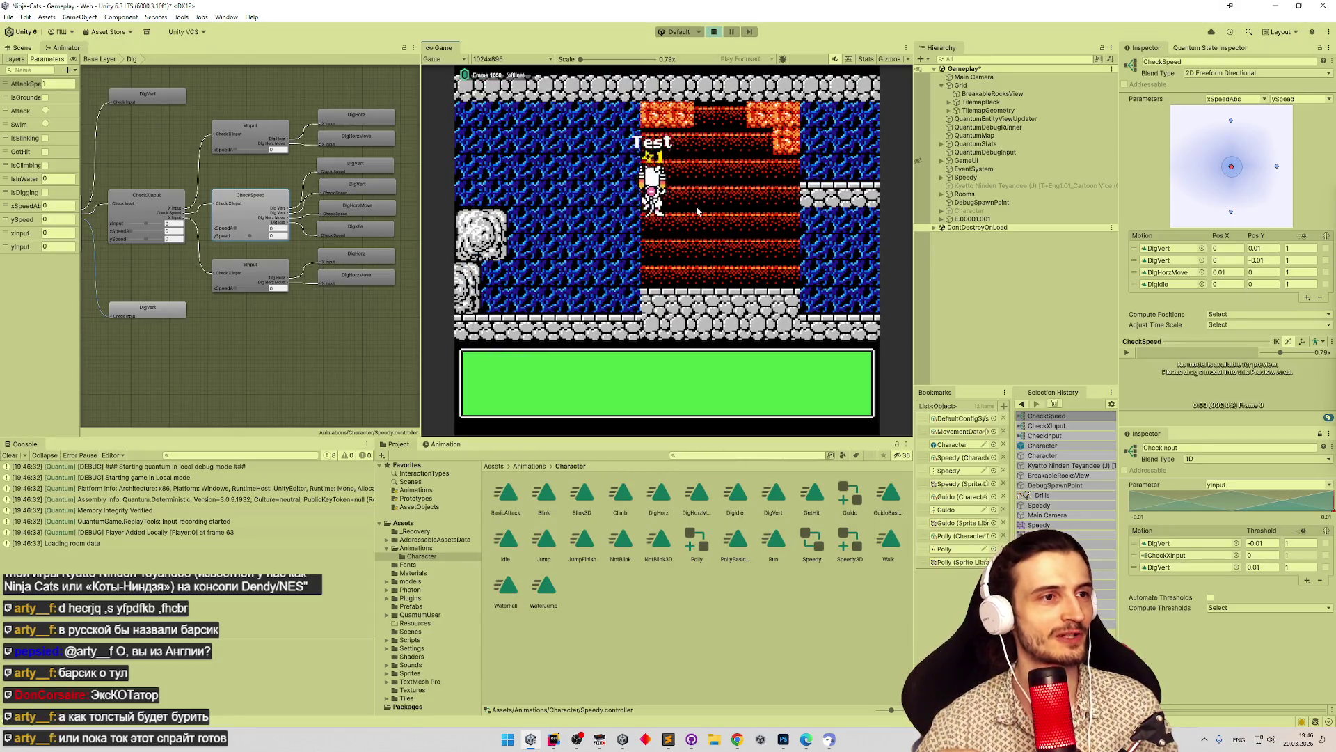
key("Left")
left_click(668, 739)
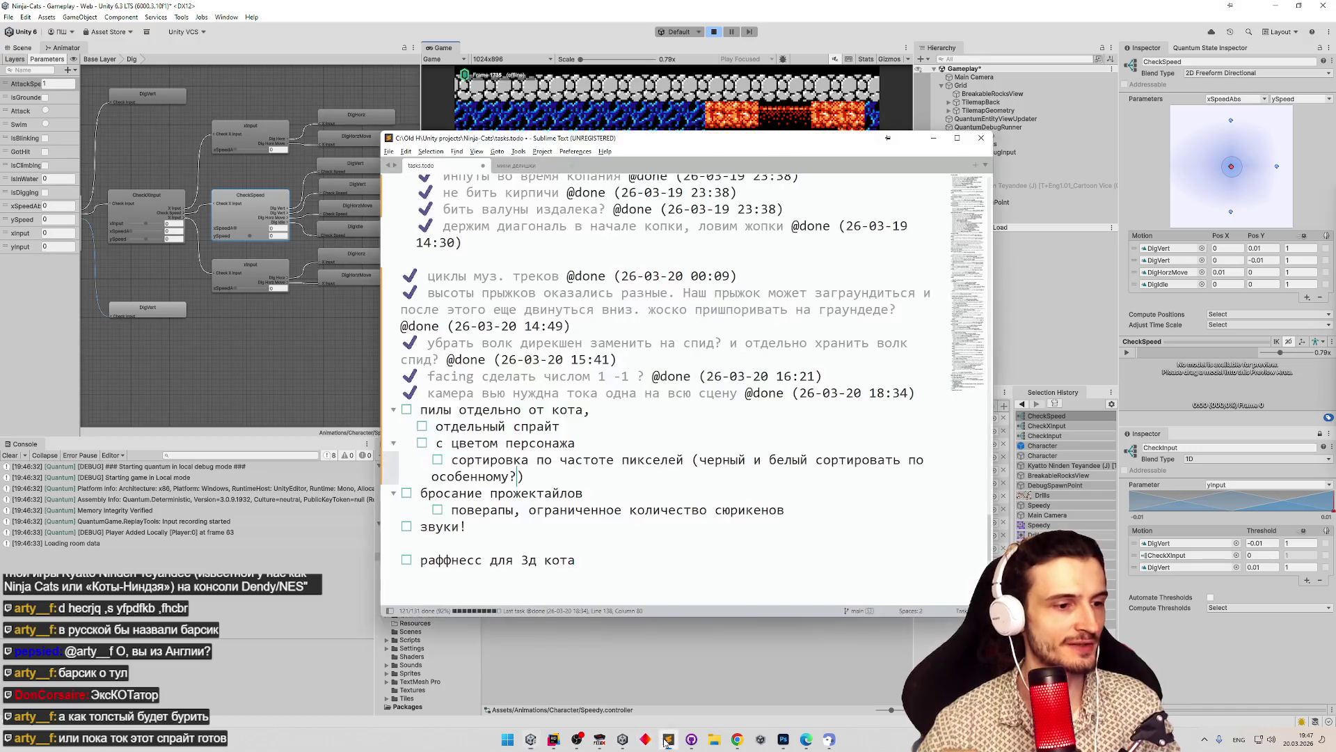